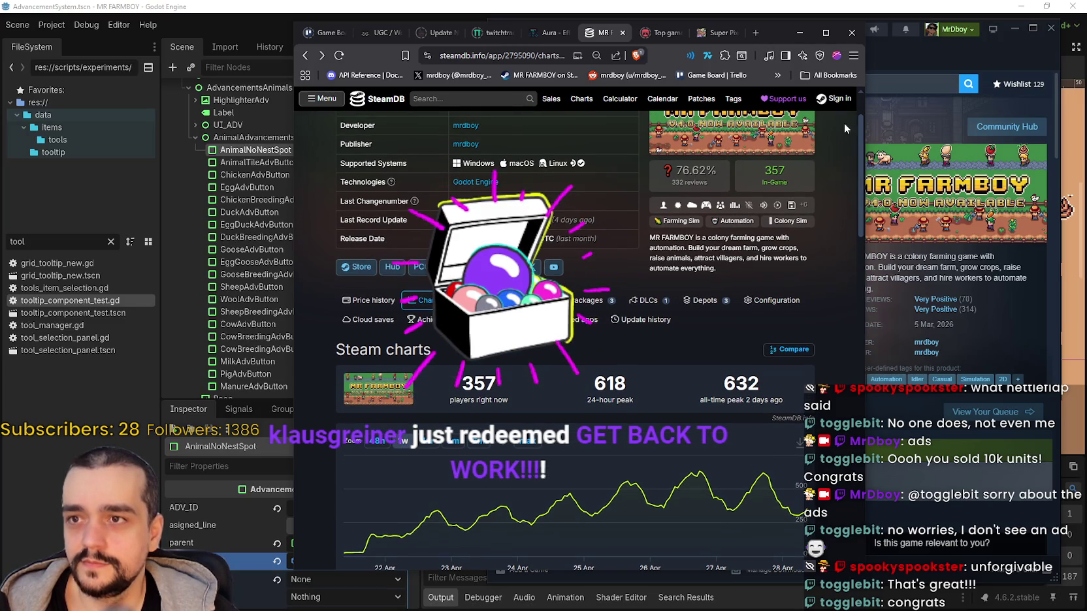
{"action": "scroll", "coordinate": [856, 127], "scroll_direction": "up", "scroll_amount": 1}
Move the SteamDB browser window to the left and bring the MR FARMBOY Steam store page forward.
{"action": "left_click_drag", "start_coordinate": [774, 41], "coordinate": [452, 30]}
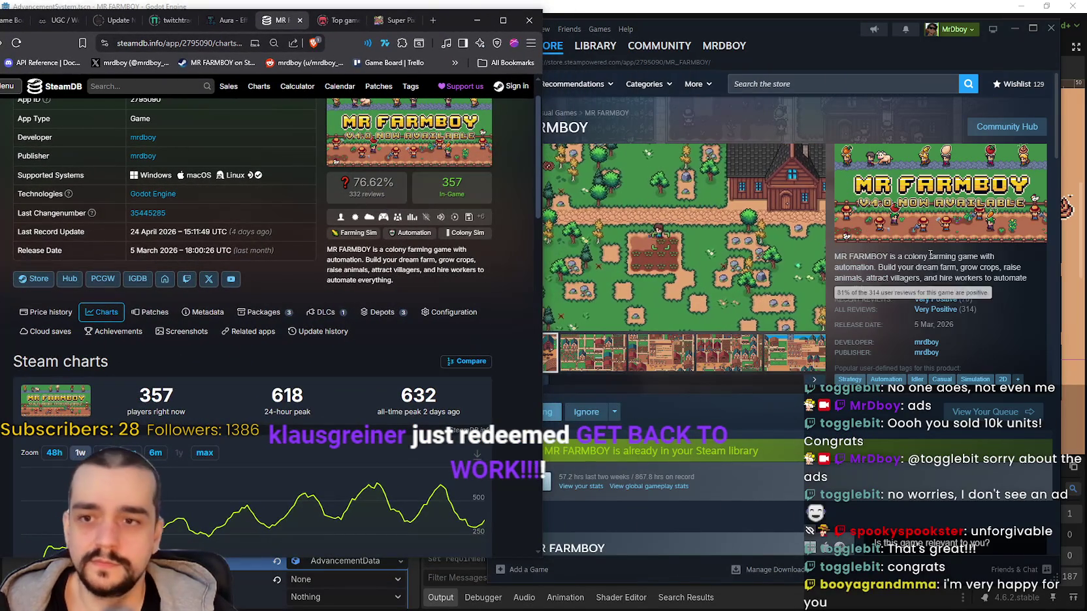
{"action": "left_click", "coordinate": [924, 251]}
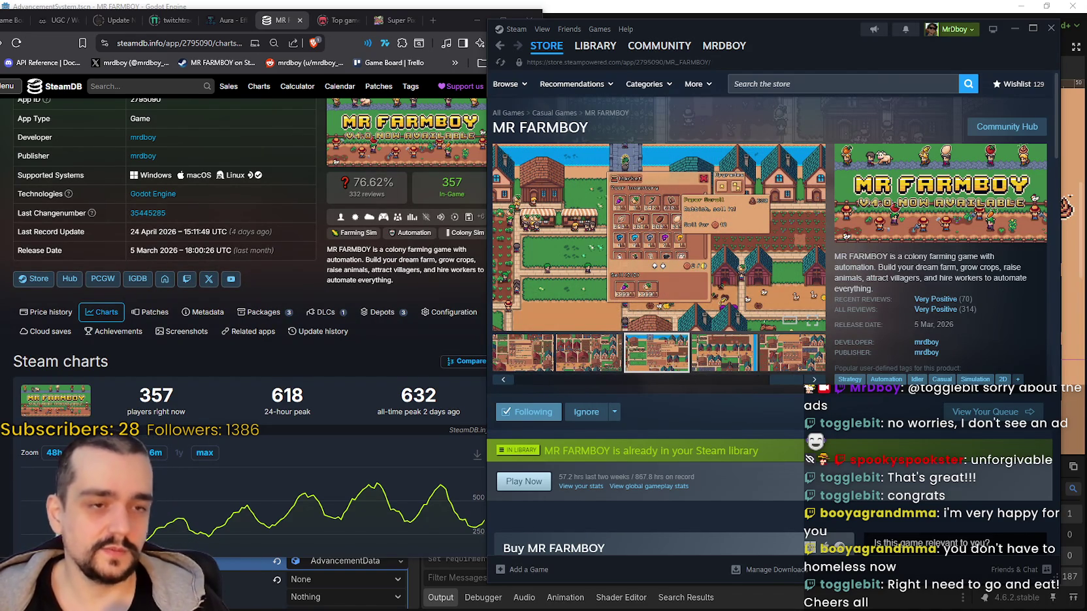
{"action": "key", "text": "alt+Tab"}
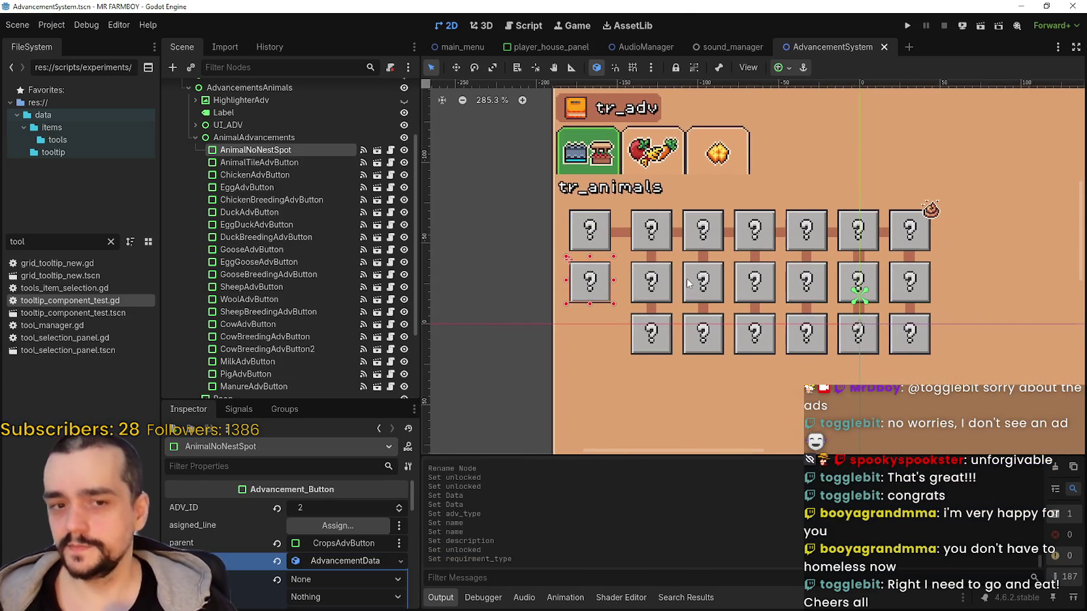
Inspect the AnimalTileAdvButton, AnimalNoNestSpot and AnimalAdvancements nodes in the Scene dock.
{"action": "scroll", "coordinate": [687, 285], "scroll_direction": "down", "scroll_amount": 1}
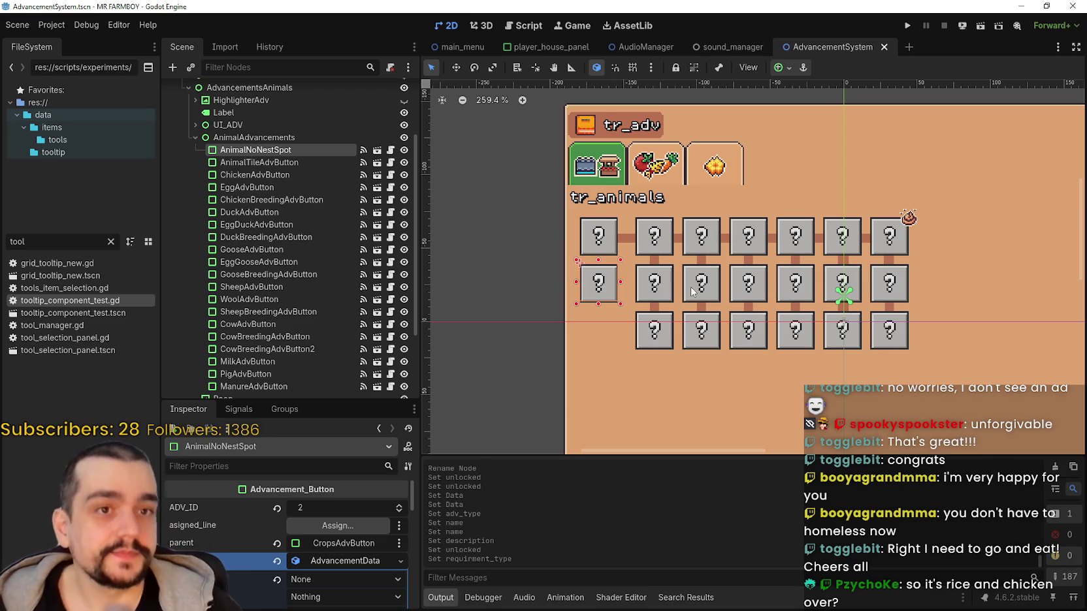
{"action": "scroll", "coordinate": [557, 249], "scroll_direction": "up", "scroll_amount": 3}
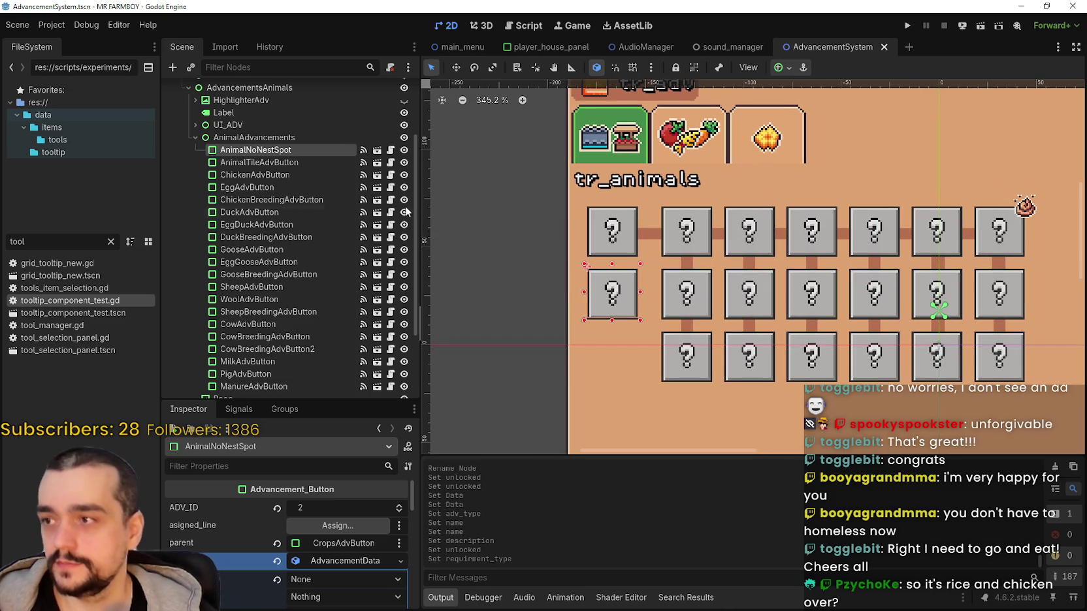
{"action": "left_click", "coordinate": [327, 164]}
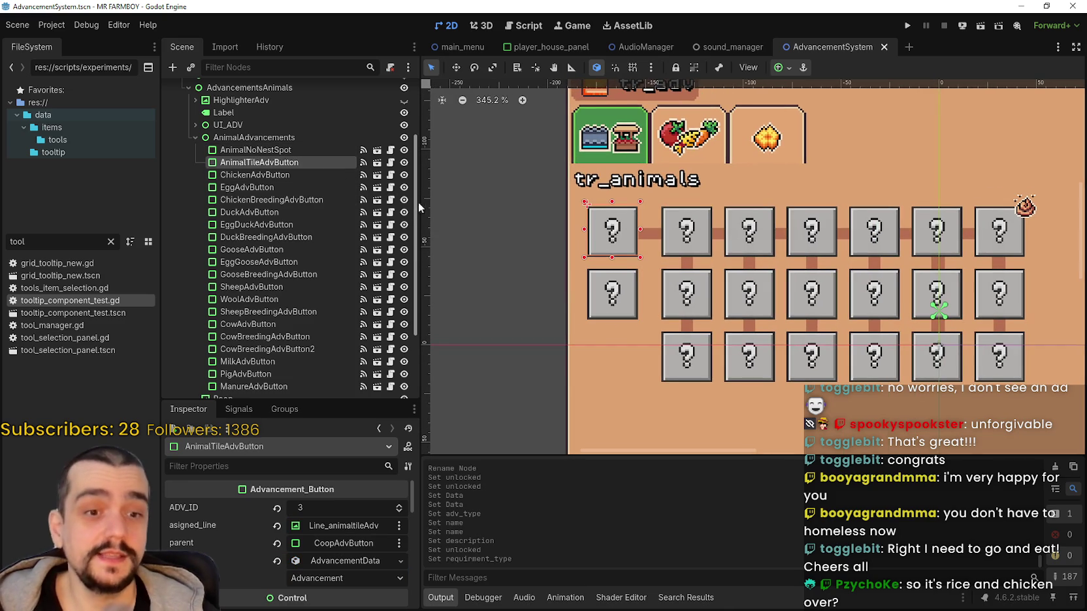
{"action": "left_click", "coordinate": [268, 150]}
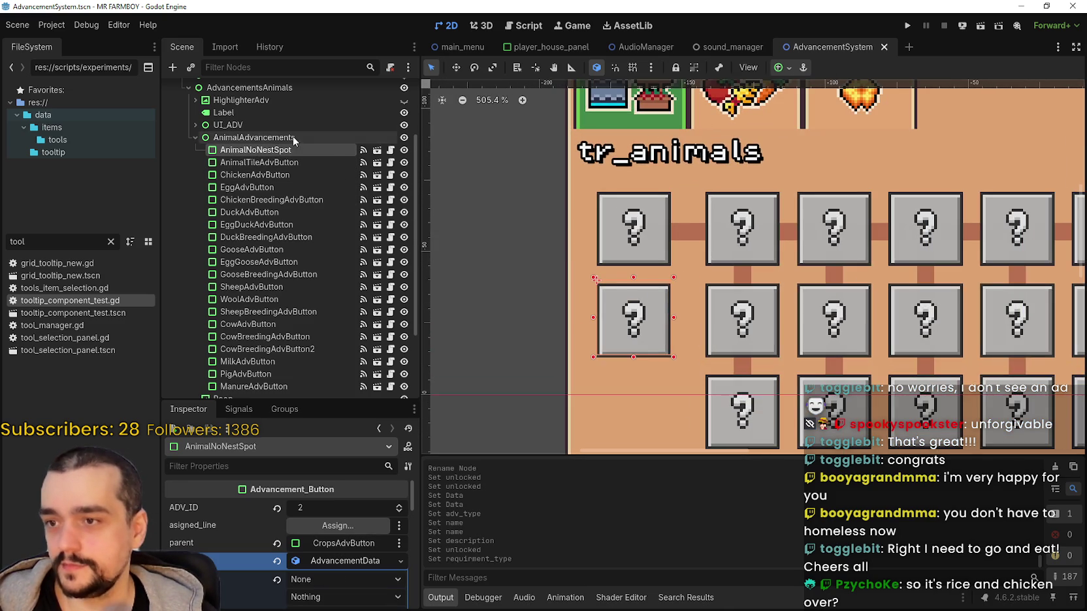
{"action": "left_click", "coordinate": [289, 141]}
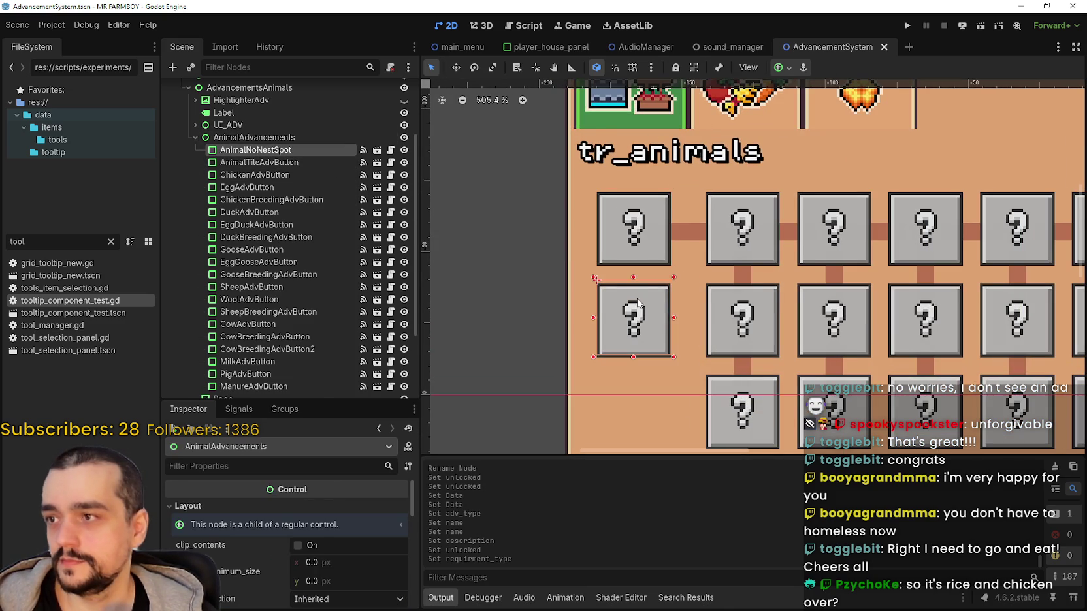
{"action": "scroll", "coordinate": [511, 259], "scroll_direction": "down", "scroll_amount": 2}
{"action": "scroll", "coordinate": [697, 282], "scroll_direction": "up", "scroll_amount": 1}
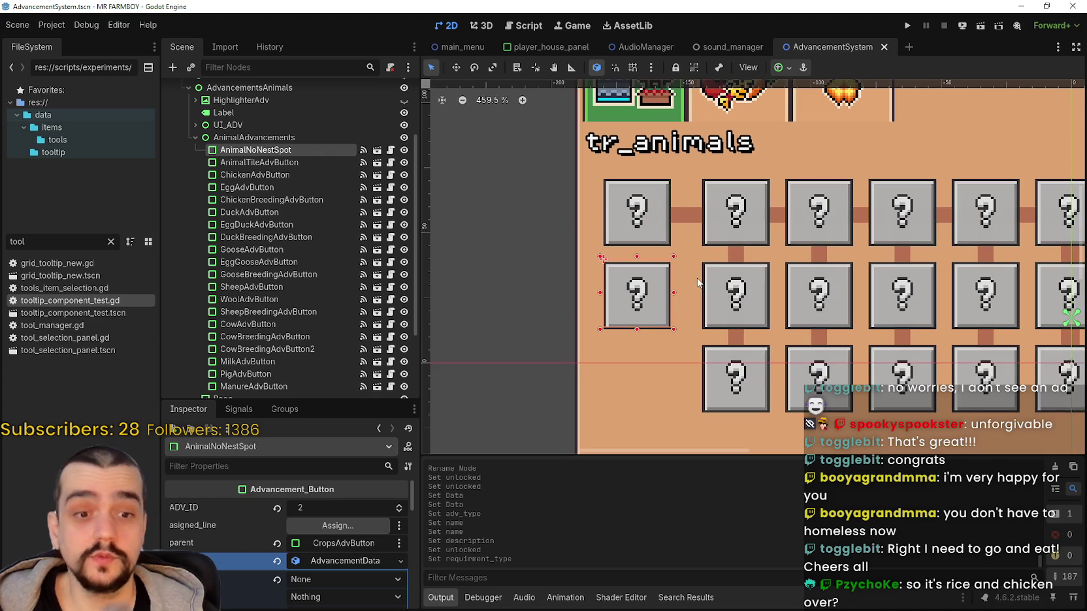
Switch to the Move tool and zoom around the animal advancement grid on the canvas.
{"action": "left_click", "coordinate": [457, 68]}
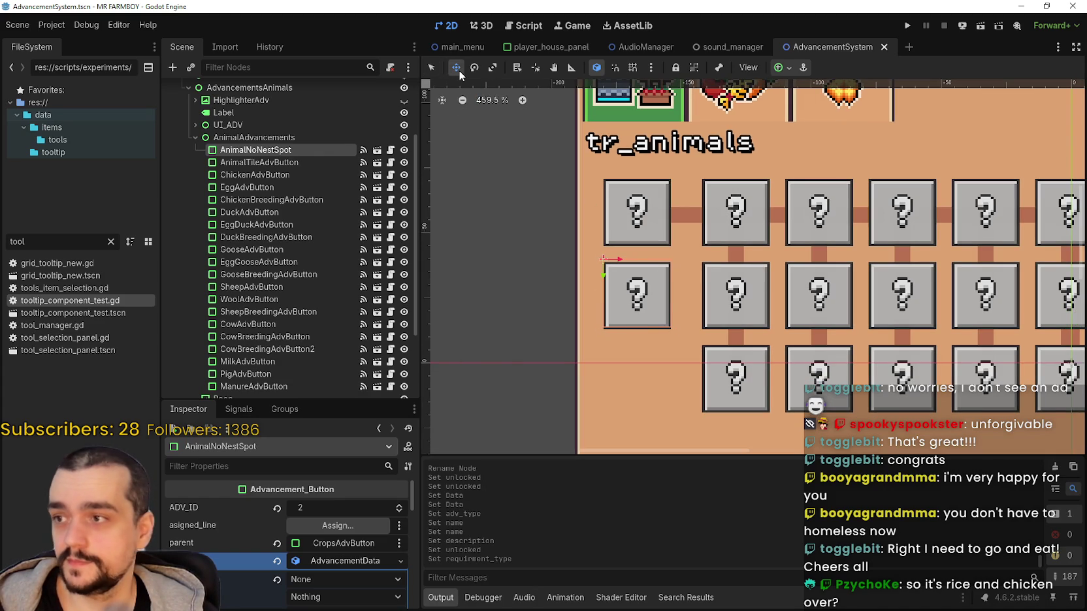
{"action": "scroll", "coordinate": [733, 324], "scroll_direction": "down", "scroll_amount": 1}
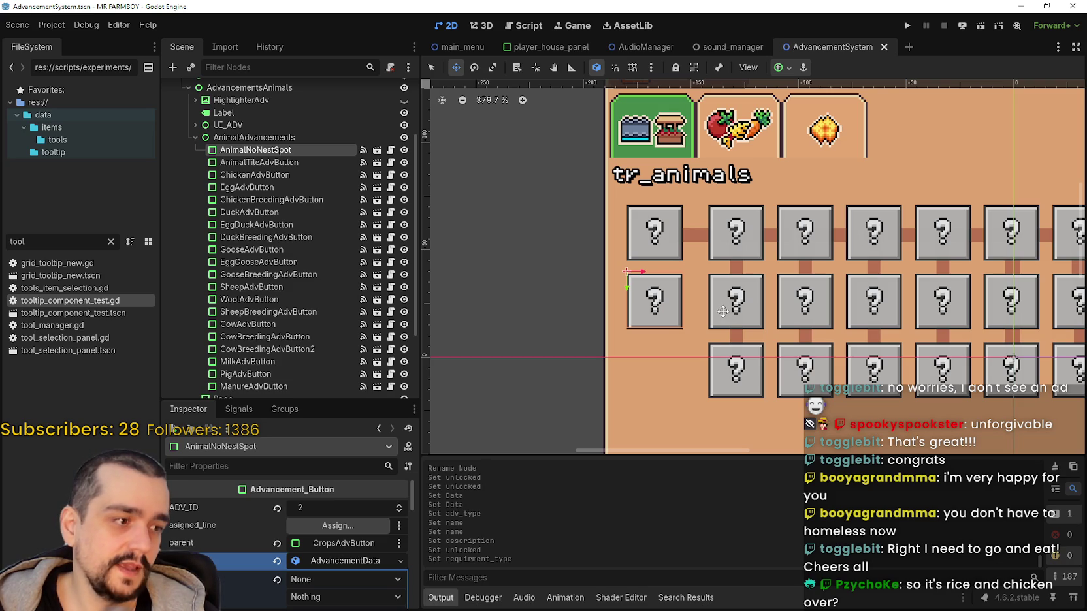
{"action": "scroll", "coordinate": [743, 324], "scroll_direction": "up", "scroll_amount": 2}
{"action": "scroll", "coordinate": [742, 322], "scroll_direction": "down", "scroll_amount": 1}
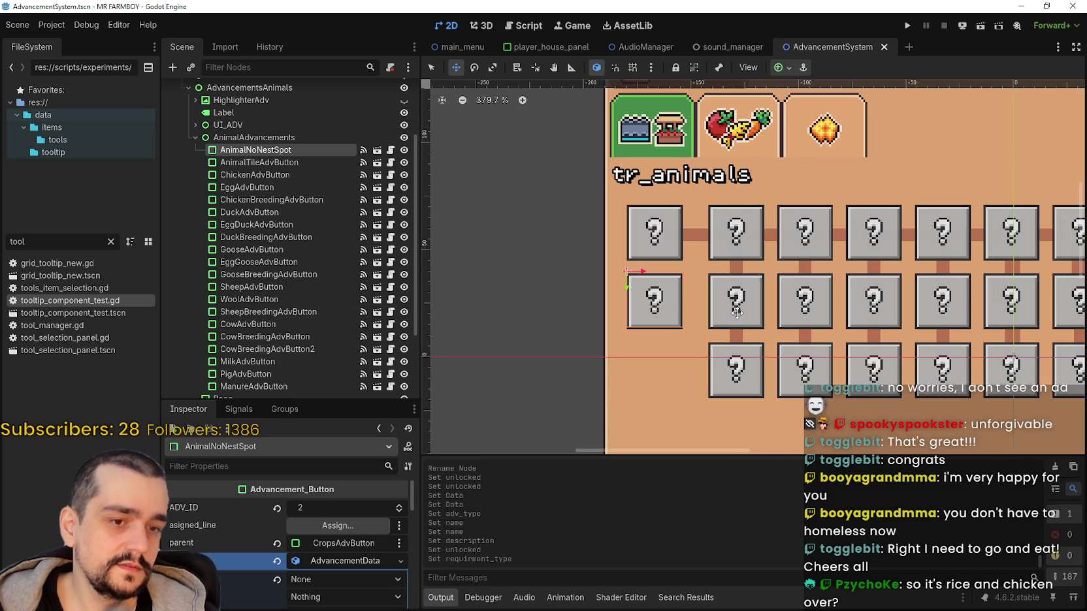
{"action": "scroll", "coordinate": [732, 308], "scroll_direction": "up", "scroll_amount": 5}
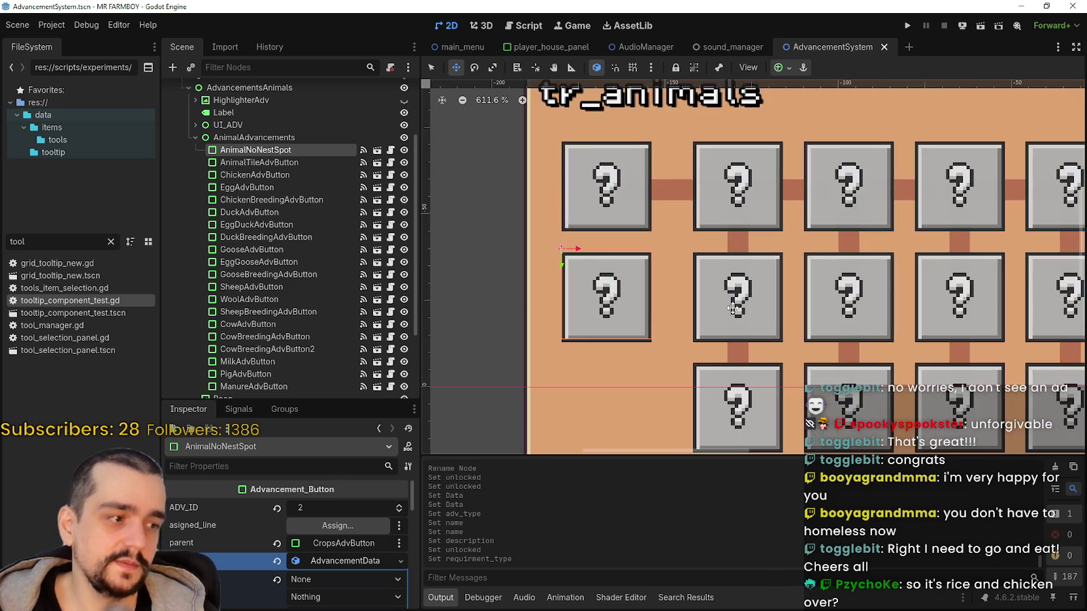
{"action": "scroll", "coordinate": [732, 308], "scroll_direction": "down", "scroll_amount": 4}
{"action": "scroll", "coordinate": [732, 309], "scroll_direction": "up", "scroll_amount": 3}
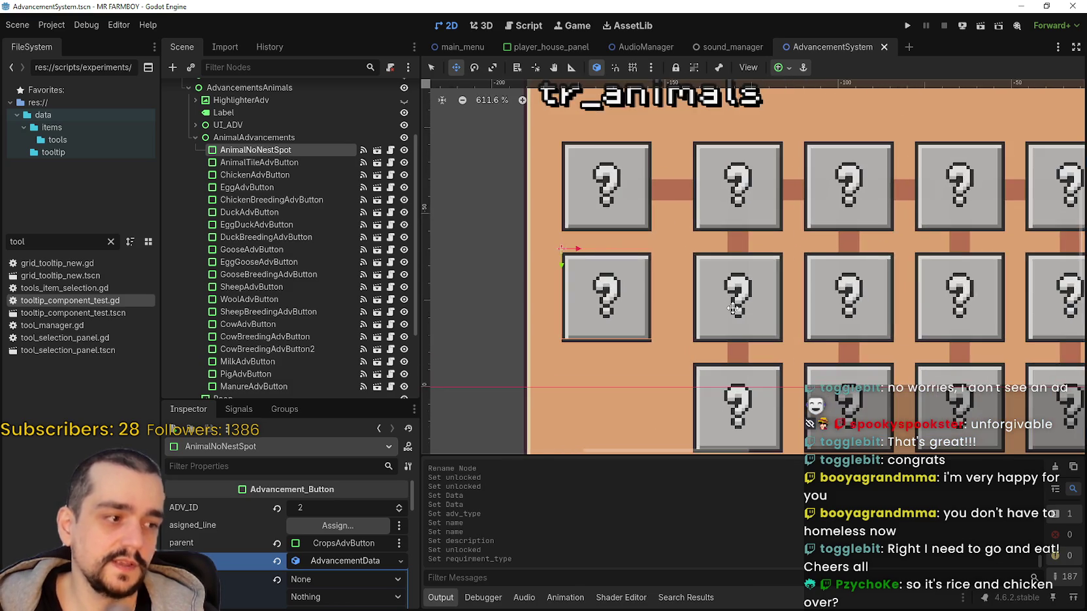
{"action": "scroll", "coordinate": [696, 265], "scroll_direction": "down", "scroll_amount": 3}
{"action": "scroll", "coordinate": [647, 270], "scroll_direction": "up", "scroll_amount": 3}
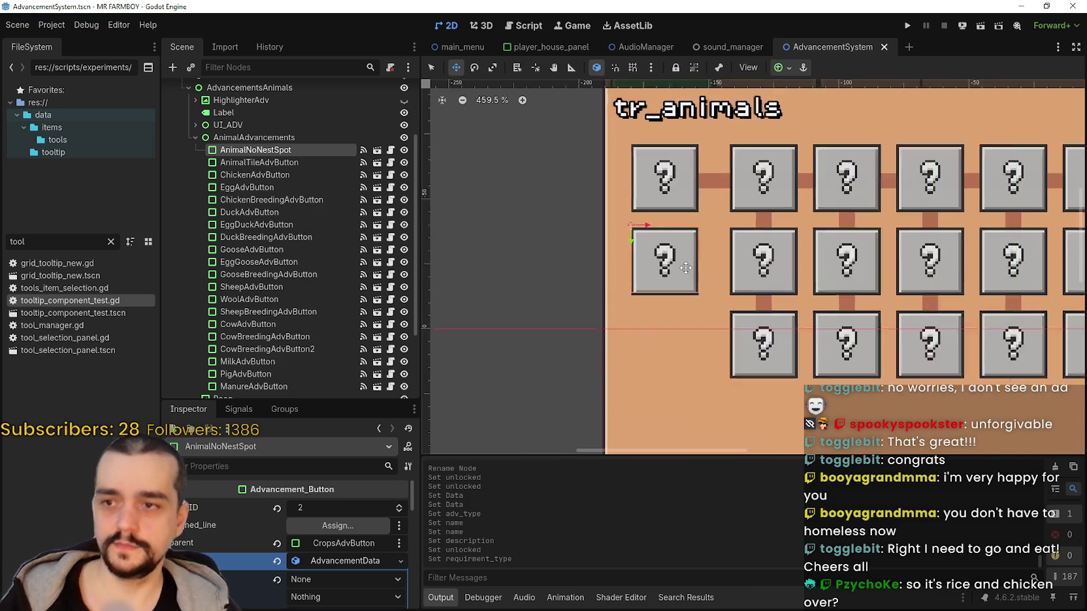
{"action": "scroll", "coordinate": [647, 270], "scroll_direction": "left", "scroll_amount": 1}
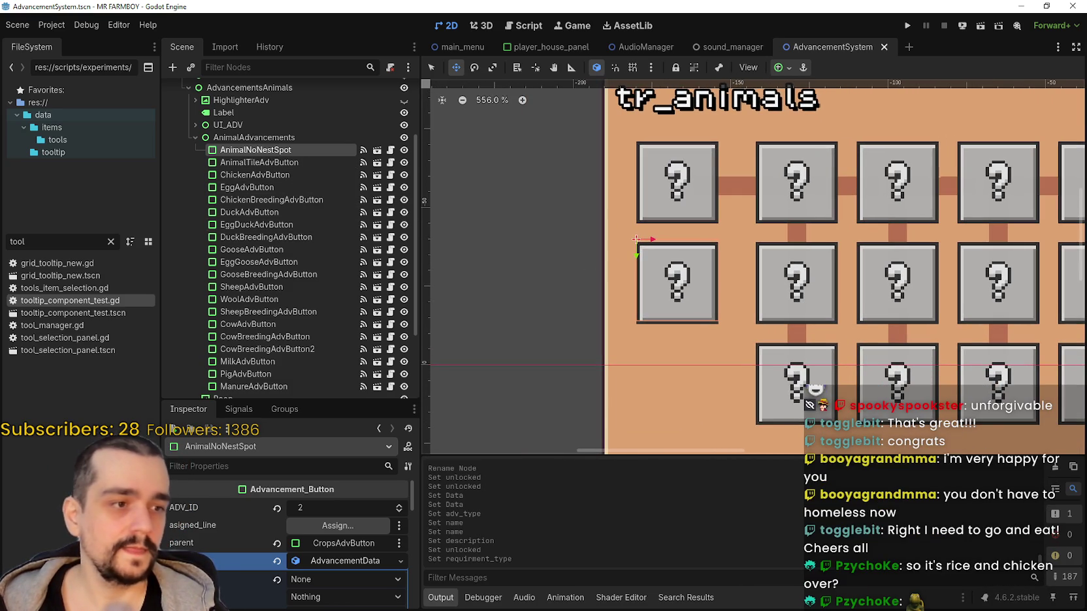
{"action": "scroll", "coordinate": [828, 353], "scroll_direction": "down", "scroll_amount": 2}
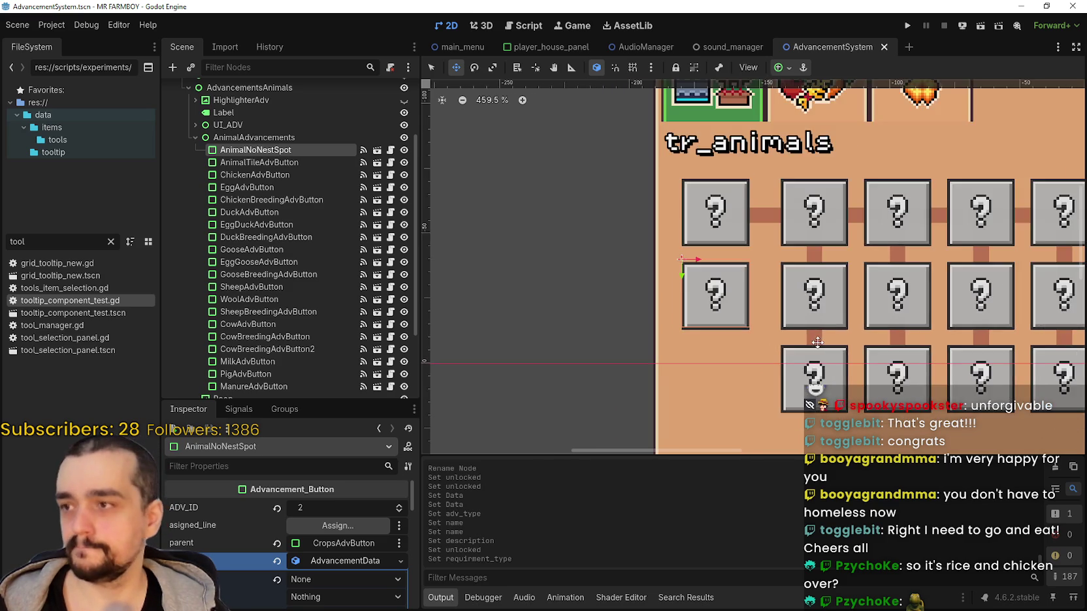
Expand AnimalNoNestSpot's advancement data and select the tr_angry_animal_info description field.
{"action": "left_click", "coordinate": [341, 564]}
{"action": "left_click", "coordinate": [342, 563]}
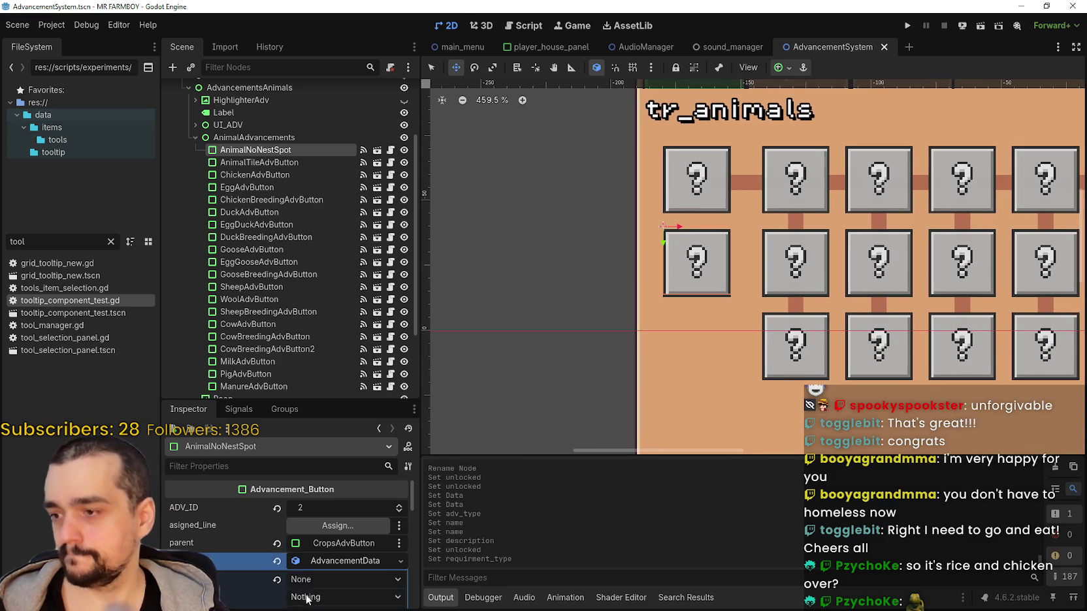
{"action": "scroll", "coordinate": [326, 555], "scroll_direction": "down", "scroll_amount": 2}
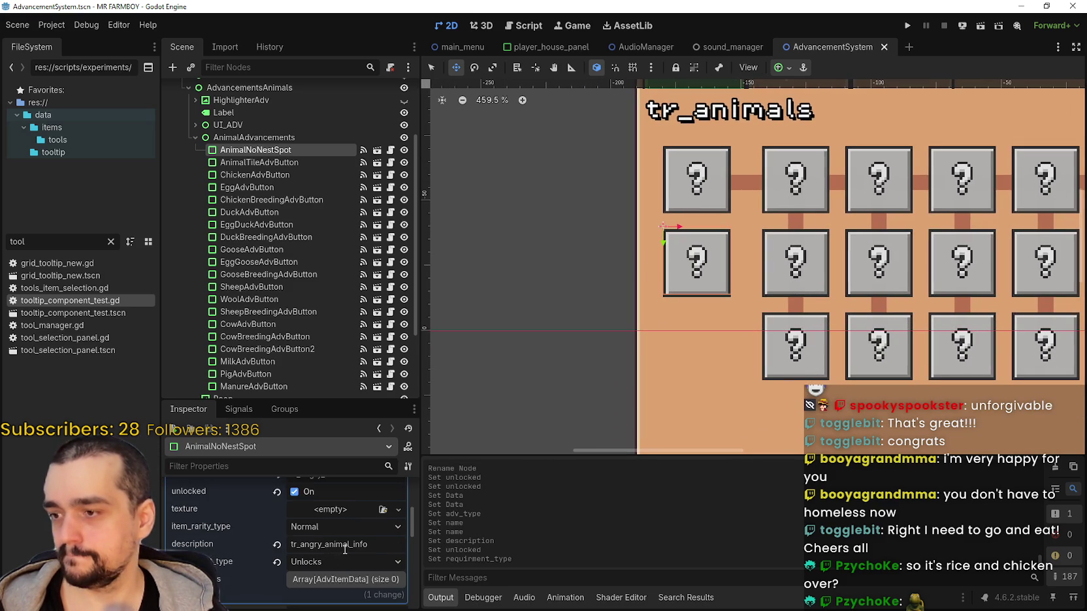
{"action": "left_click", "coordinate": [380, 546]}
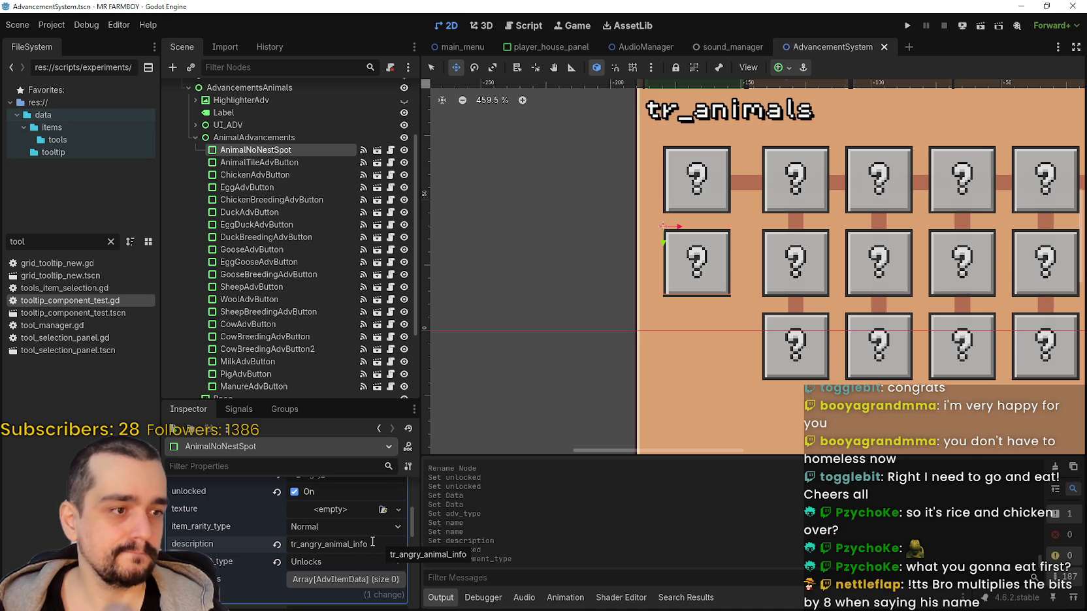
Review the tr_angry_animal name and save the AdvancementSystem scene.
{"action": "scroll", "coordinate": [371, 539], "scroll_direction": "up", "scroll_amount": 3}
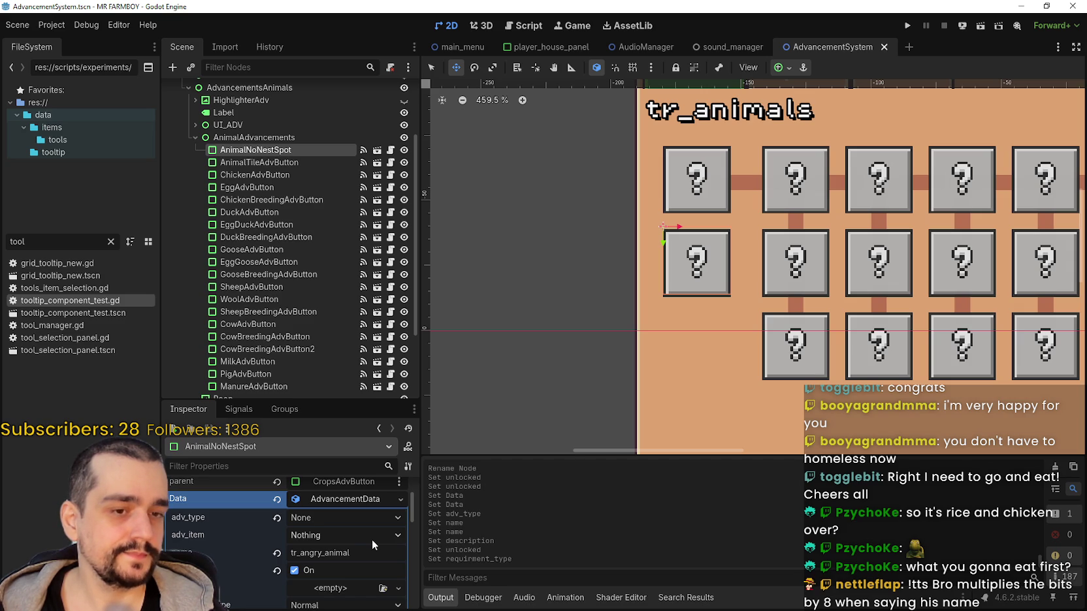
{"action": "scroll", "coordinate": [699, 292], "scroll_direction": "up", "scroll_amount": 1}
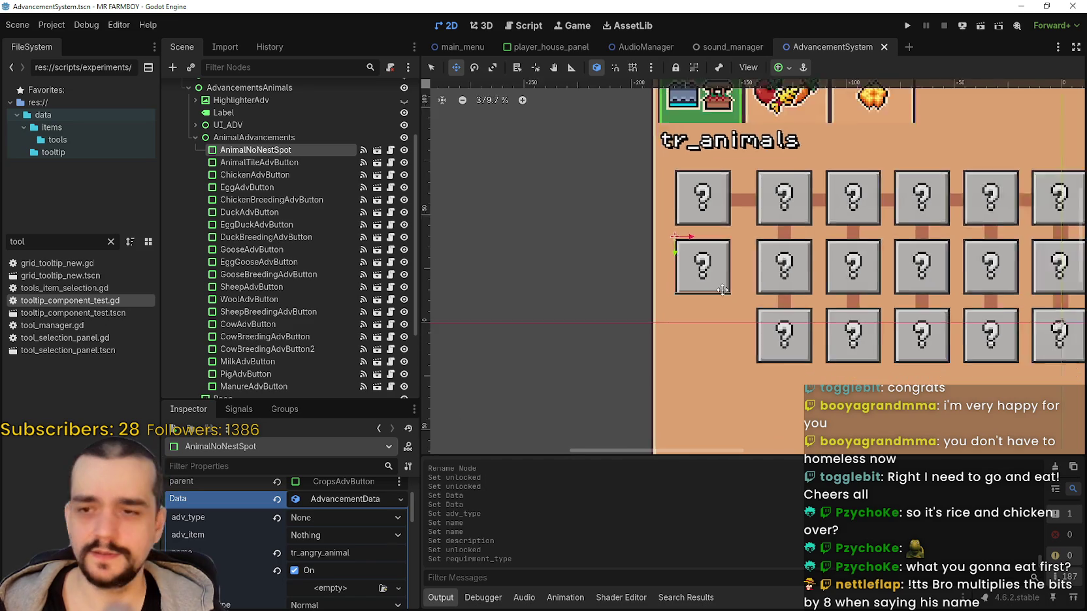
{"action": "scroll", "coordinate": [700, 291], "scroll_direction": "up", "scroll_amount": 5}
{"action": "scroll", "coordinate": [689, 291], "scroll_direction": "down", "scroll_amount": 3}
{"action": "scroll", "coordinate": [690, 291], "scroll_direction": "down", "scroll_amount": 1}
{"action": "scroll", "coordinate": [355, 541], "scroll_direction": "down", "scroll_amount": 4}
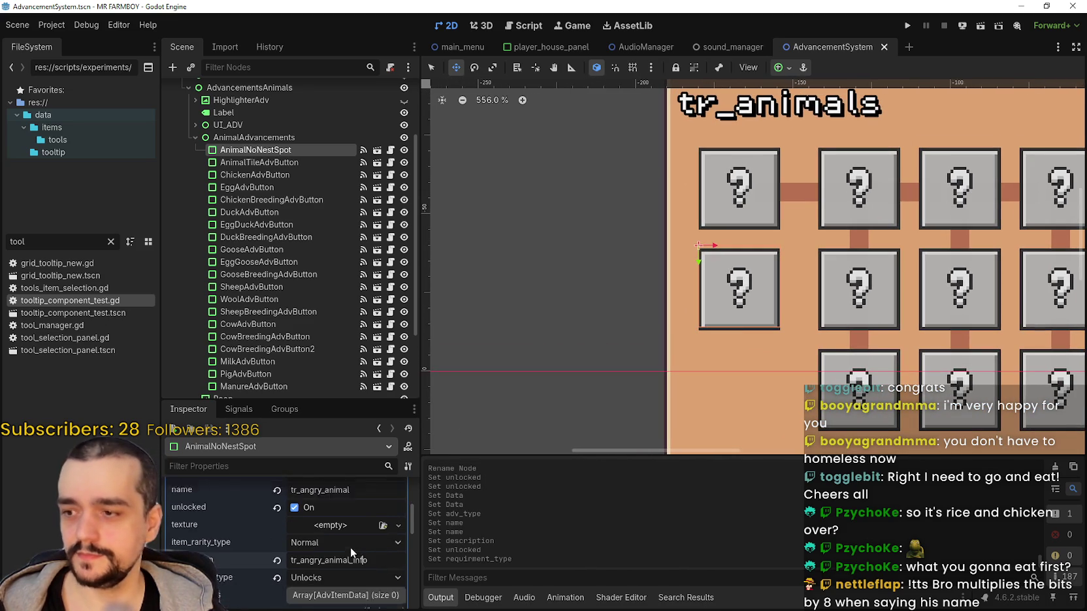
{"action": "scroll", "coordinate": [355, 540], "scroll_direction": "down", "scroll_amount": 1}
{"action": "key", "text": "ctrl+s"}
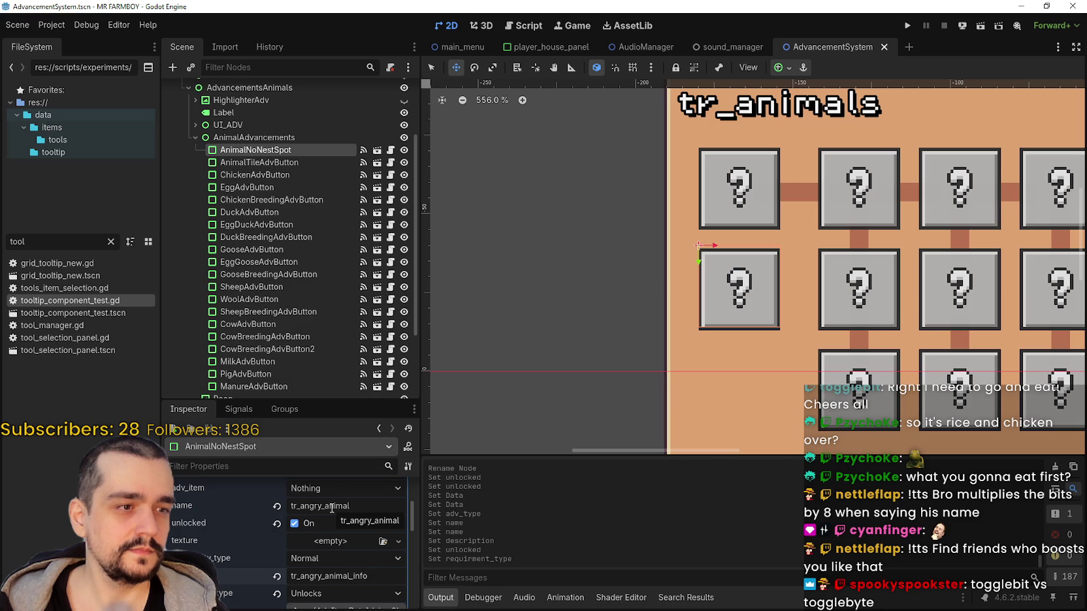
{"action": "scroll", "coordinate": [342, 505], "scroll_direction": "down", "scroll_amount": 1}
Create a new AtlasTexture for AnimalNoNestSpot's empty texture property.
{"action": "left_click", "coordinate": [323, 527]}
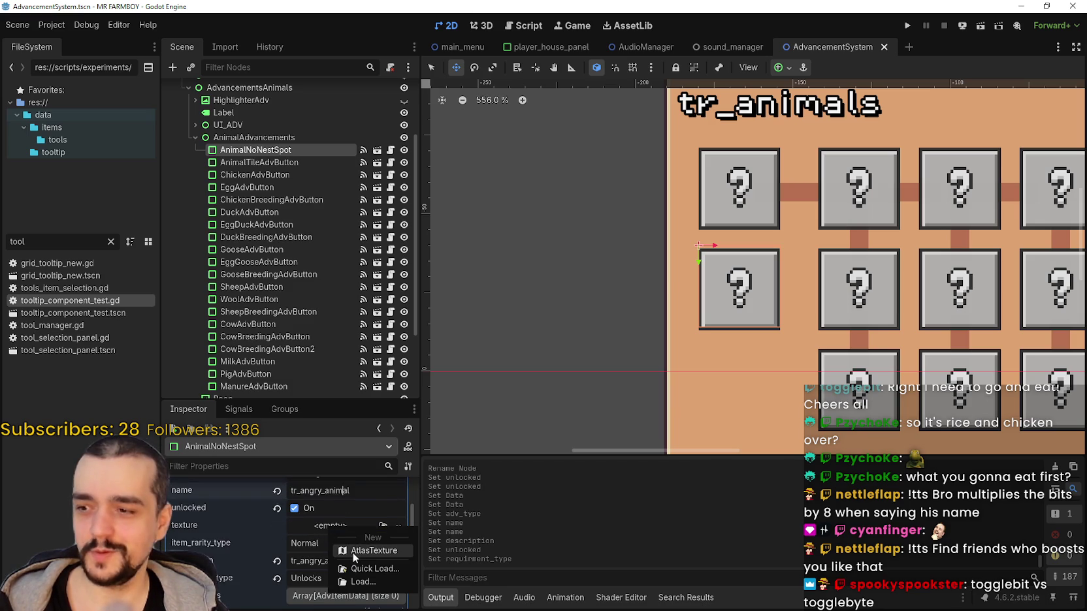
{"action": "left_click", "coordinate": [354, 552]}
{"action": "left_click", "coordinate": [342, 529]}
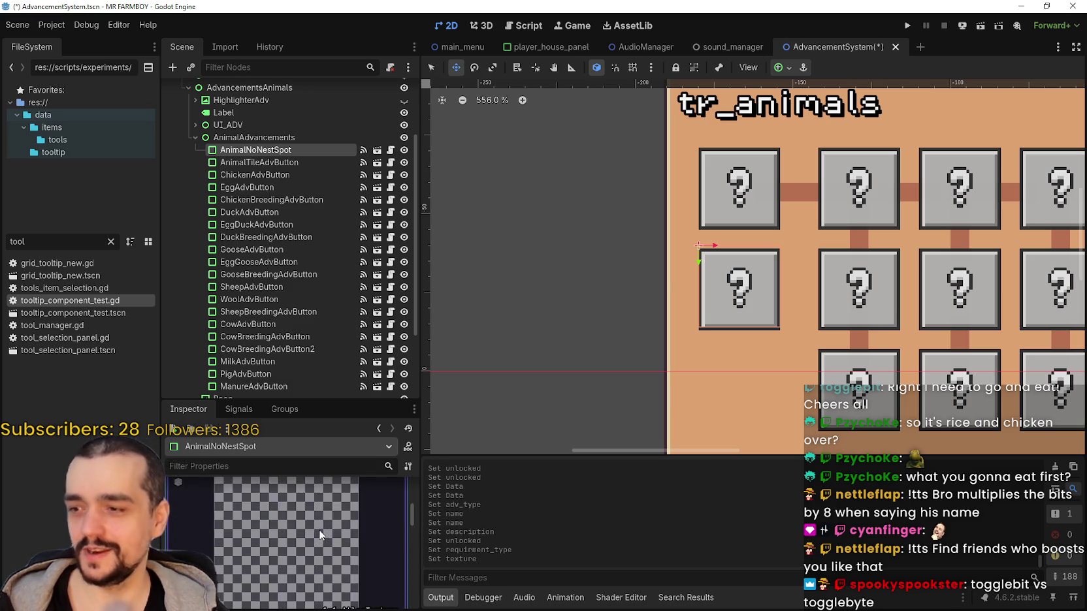
Quick-load the Player.png sprite sheet into the atlas and open its region editor.
{"action": "left_click", "coordinate": [343, 579]}
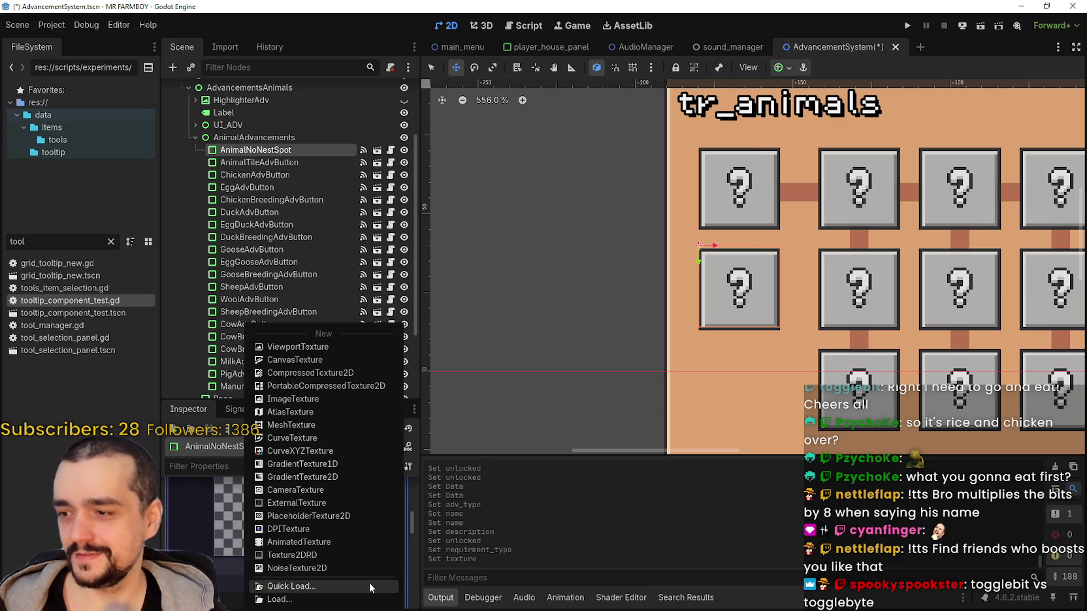
{"action": "left_click", "coordinate": [370, 585]}
{"action": "double_click", "coordinate": [384, 188]}
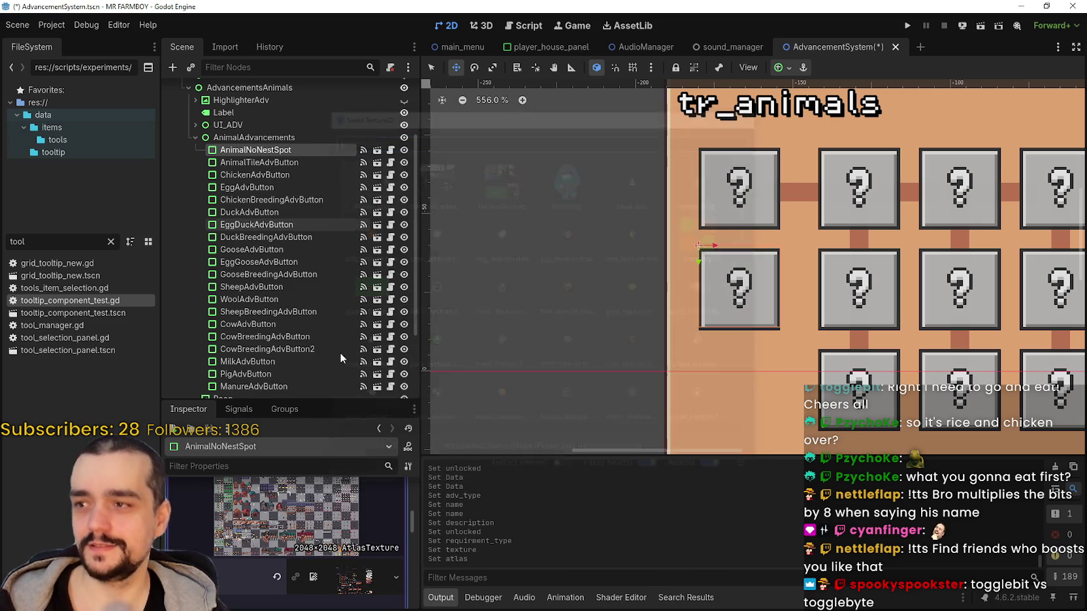
{"action": "scroll", "coordinate": [312, 528], "scroll_direction": "down", "scroll_amount": 2}
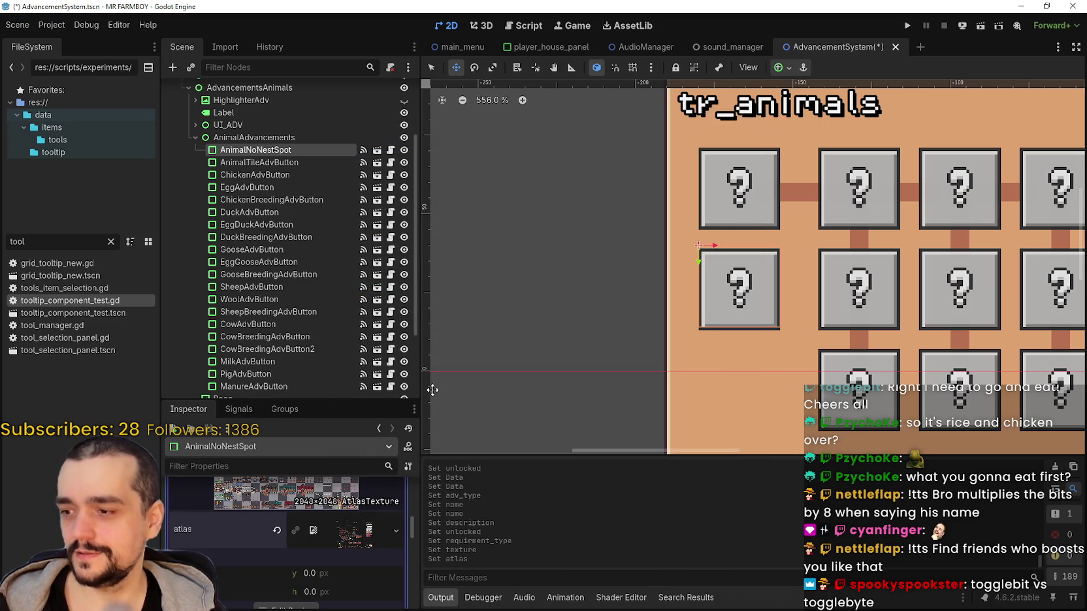
{"action": "scroll", "coordinate": [294, 522], "scroll_direction": "down", "scroll_amount": 3}
{"action": "left_click", "coordinate": [287, 532]}
{"action": "scroll", "coordinate": [566, 241], "scroll_direction": "up", "scroll_amount": 5}
{"action": "scroll", "coordinate": [583, 268], "scroll_direction": "up", "scroll_amount": 5}
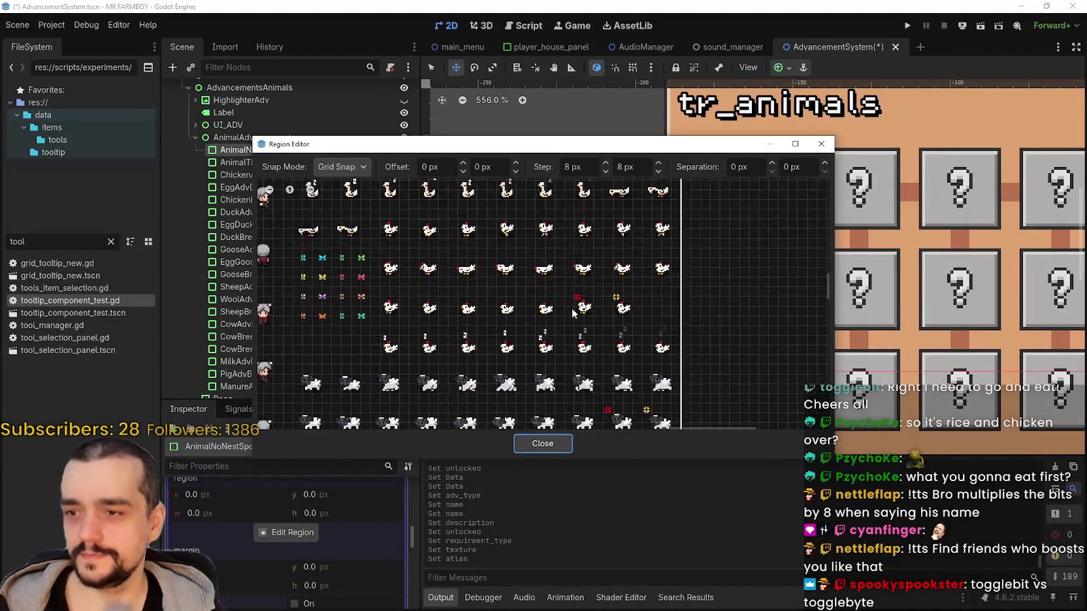
Frame the red cross as an 8×16 px region at 1960, 864 and close the editor.
{"action": "scroll", "coordinate": [574, 312], "scroll_direction": "up", "scroll_amount": 6}
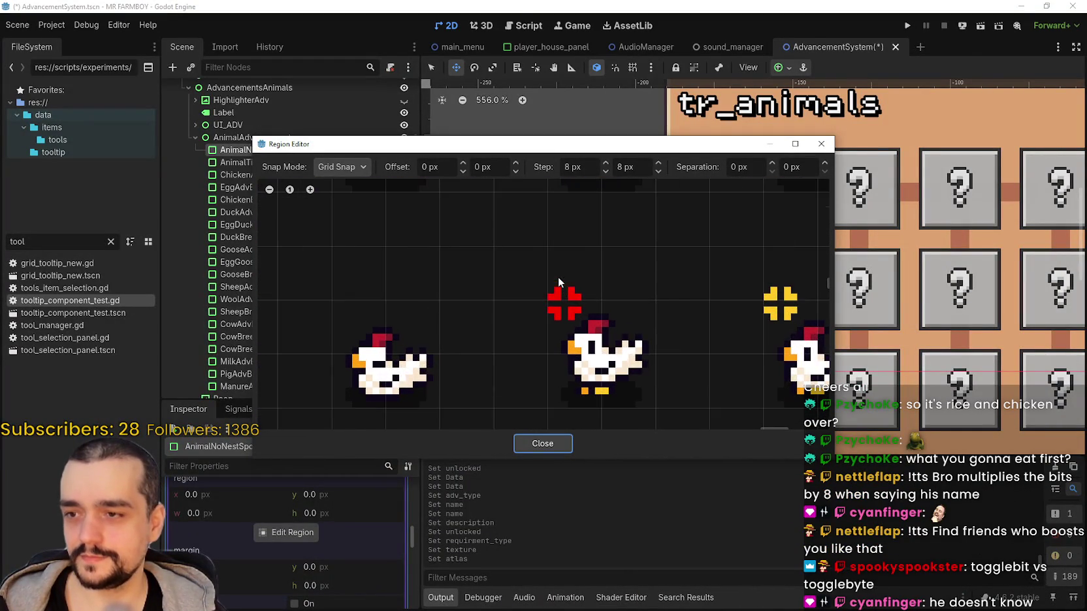
{"action": "mouse_move", "coordinate": [550, 248]}
{"action": "left_mouse_down"}
{"action": "mouse_move", "coordinate": [646, 328]}
{"action": "mouse_move", "coordinate": [639, 320]}
{"action": "left_mouse_up"}
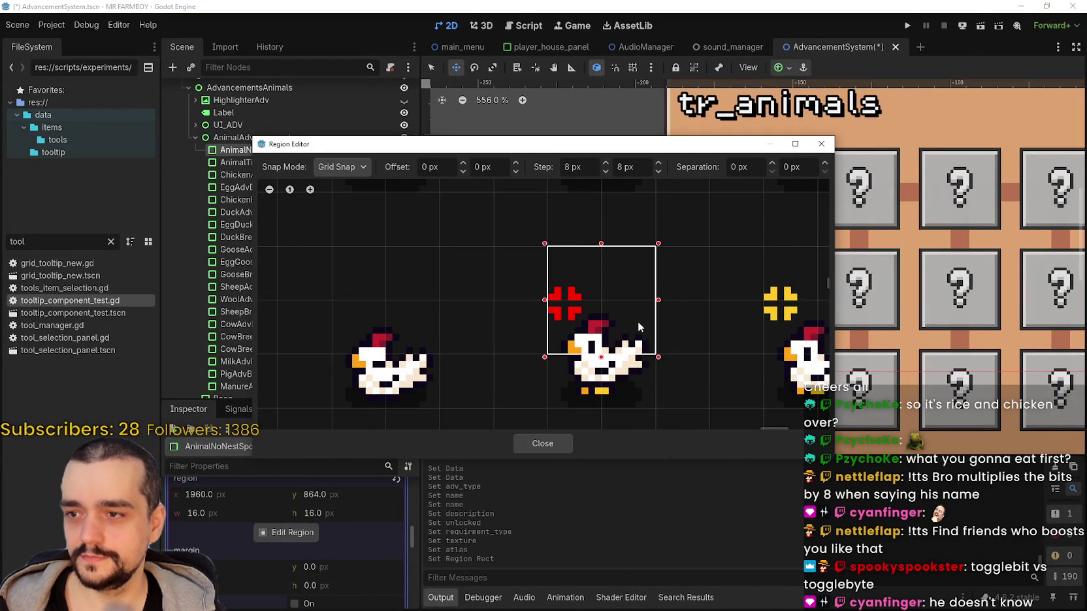
{"action": "scroll", "coordinate": [595, 303], "scroll_direction": "up", "scroll_amount": 1}
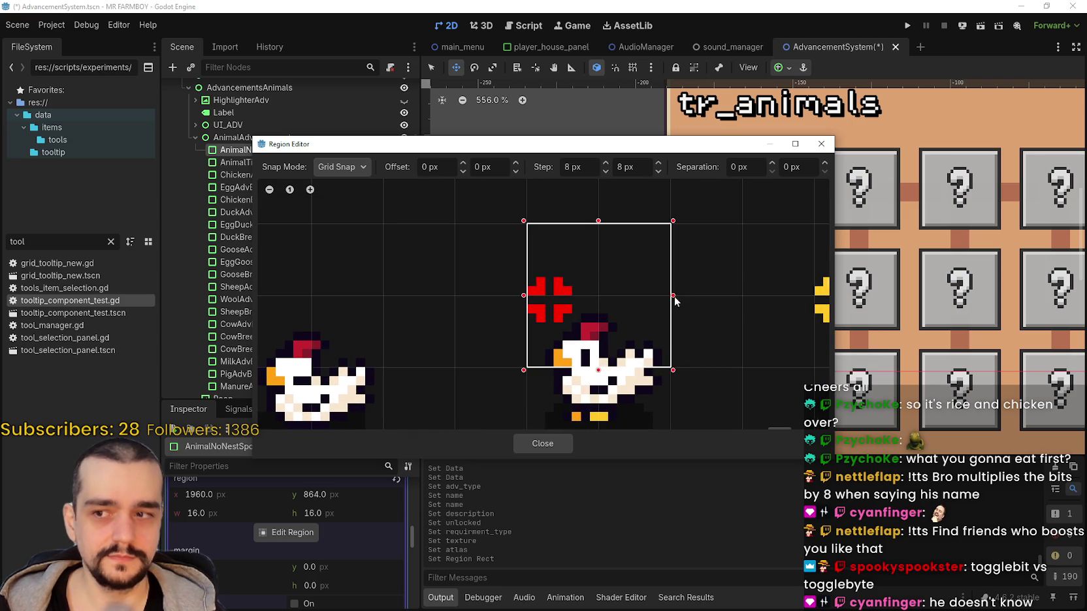
{"action": "left_click_drag", "start_coordinate": [674, 297], "coordinate": [624, 302]}
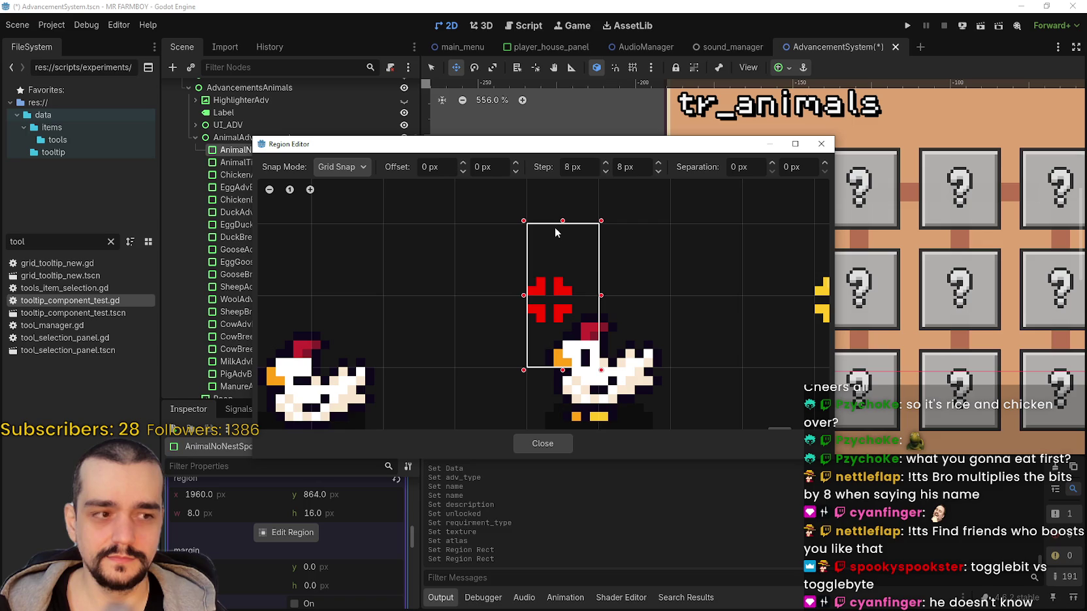
{"action": "left_click", "coordinate": [555, 446]}
Verify the red cross texture region, save the scene, and briefly check the localization sheet.
{"action": "scroll", "coordinate": [260, 552], "scroll_direction": "up", "scroll_amount": 2}
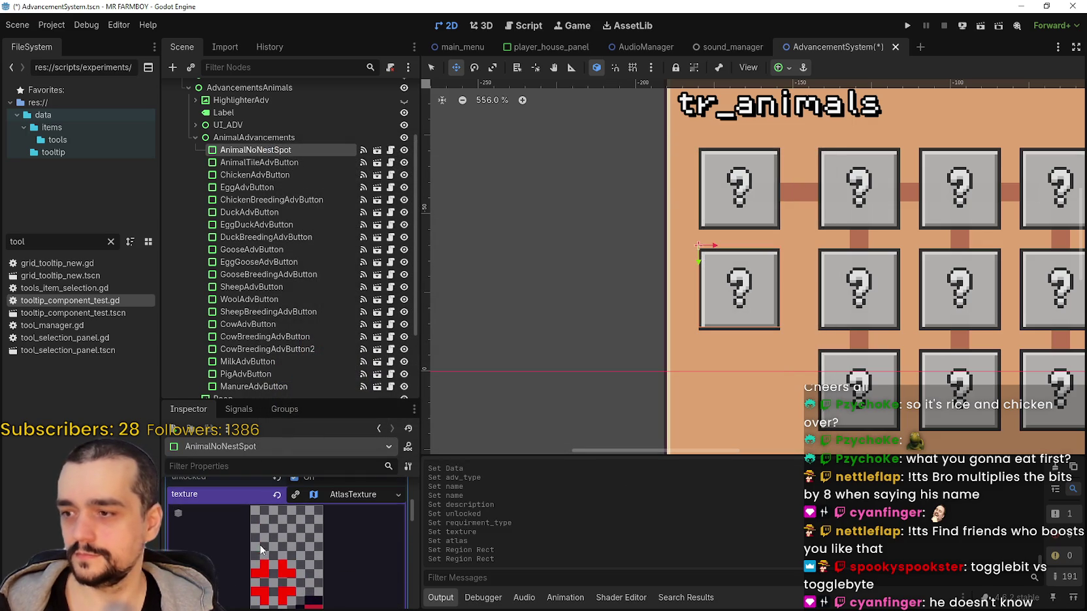
{"action": "left_click", "coordinate": [352, 496]}
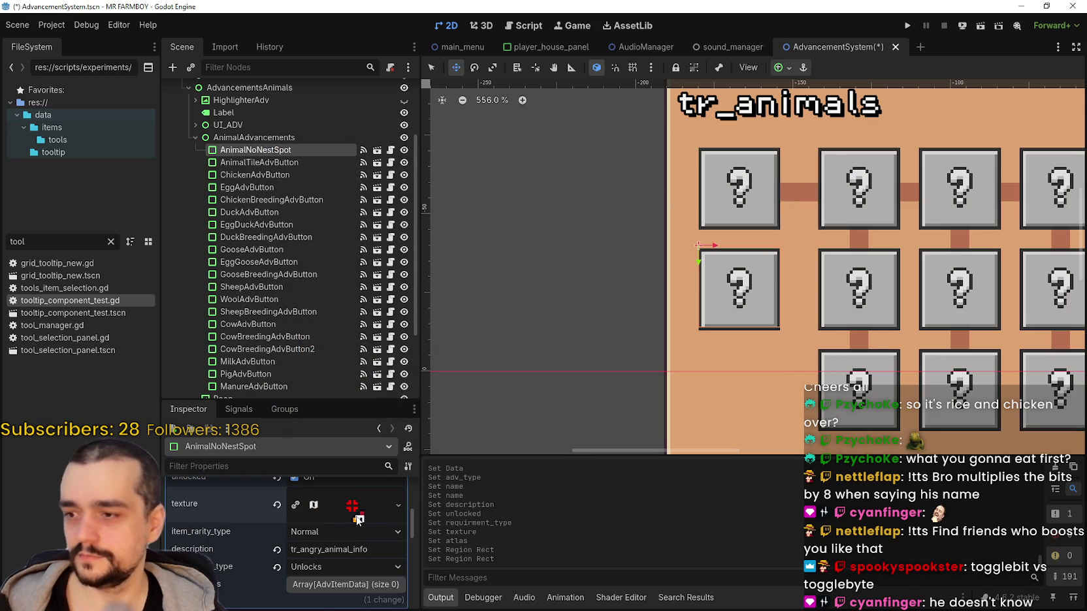
{"action": "left_click", "coordinate": [355, 512]}
{"action": "left_click", "coordinate": [330, 527]}
{"action": "scroll", "coordinate": [329, 530], "scroll_direction": "down", "scroll_amount": 5}
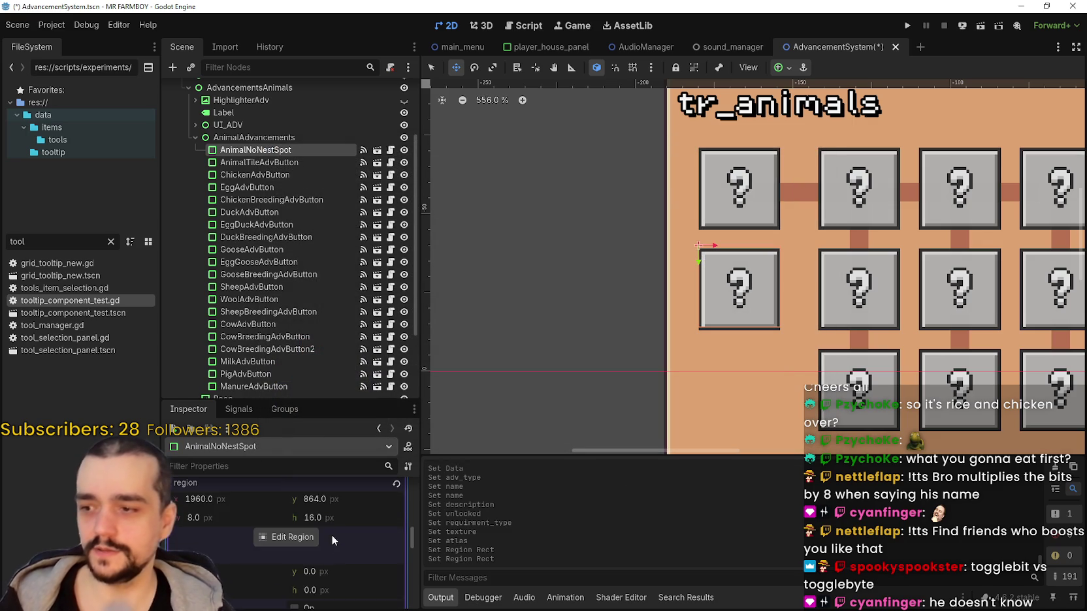
{"action": "scroll", "coordinate": [338, 533], "scroll_direction": "up", "scroll_amount": 5}
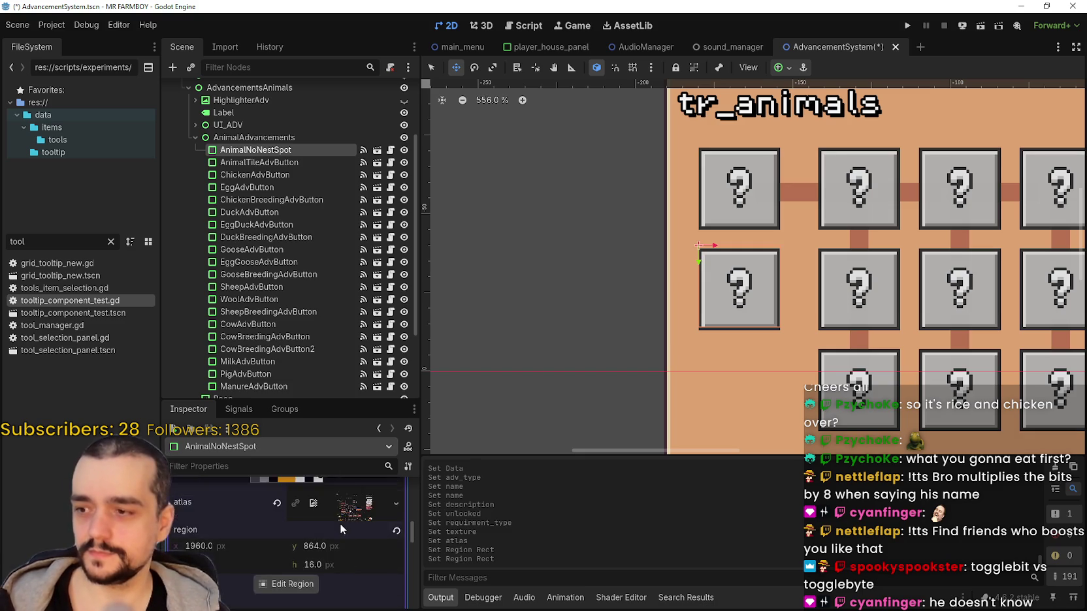
{"action": "scroll", "coordinate": [337, 523], "scroll_direction": "up", "scroll_amount": 5}
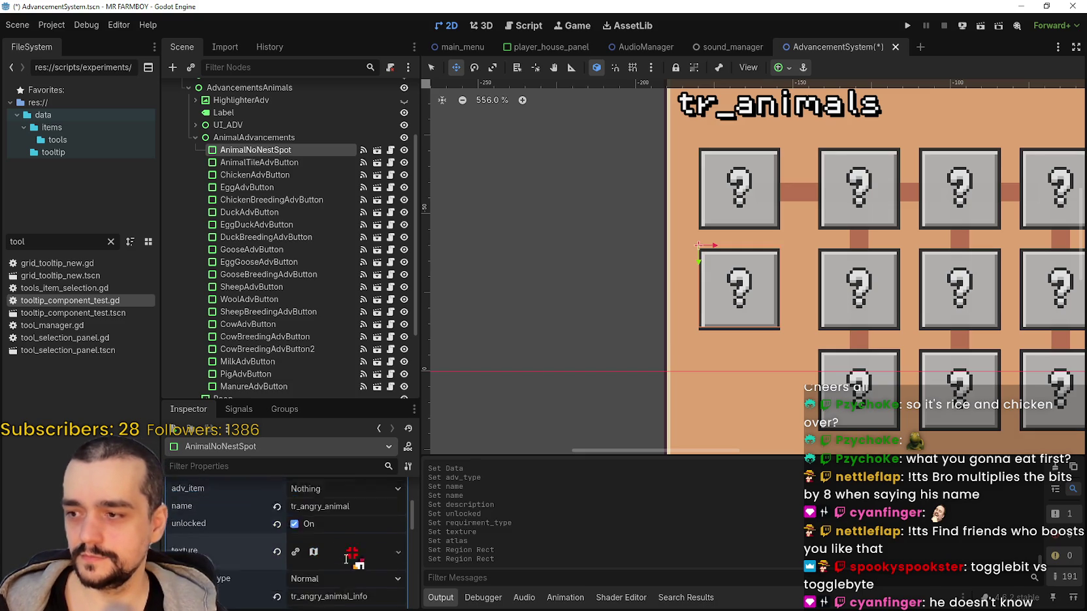
{"action": "key", "text": "ctrl+s"}
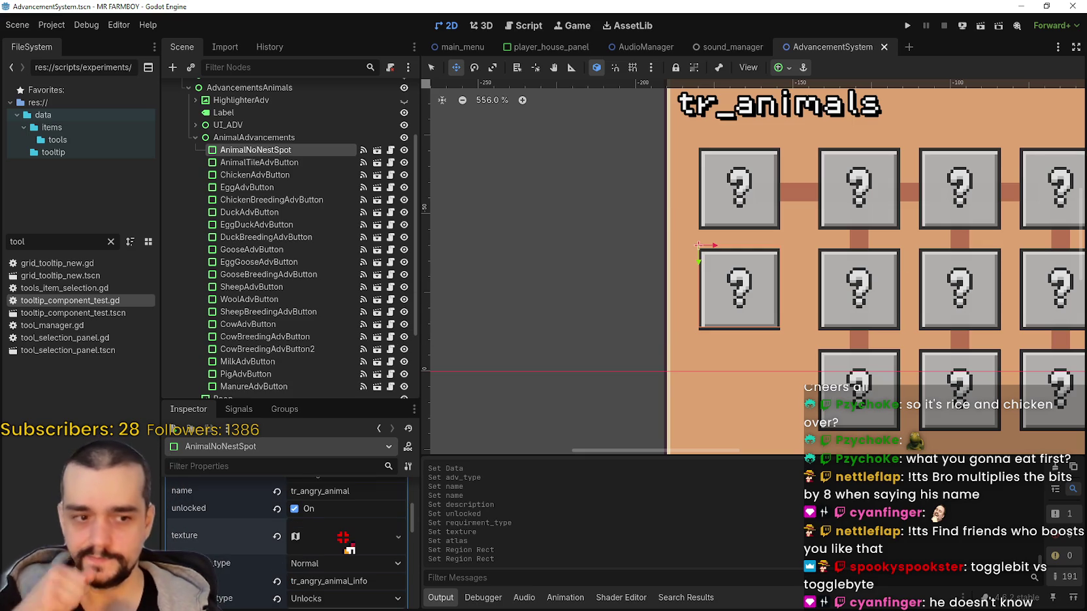
{"action": "key", "text": "alt+Tab"}
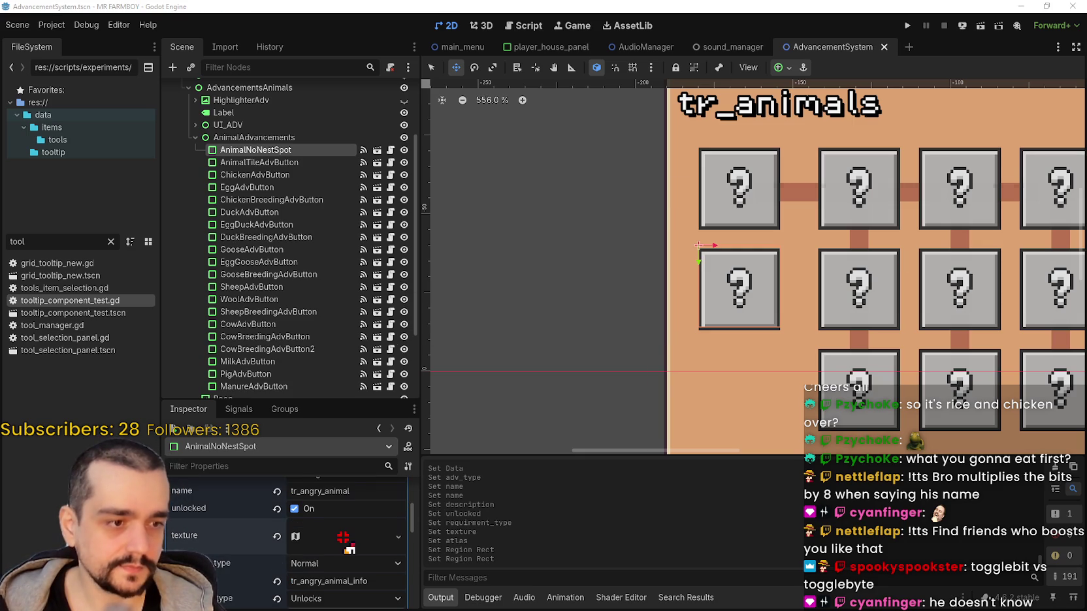
{"action": "left_click", "coordinate": [974, 97]}
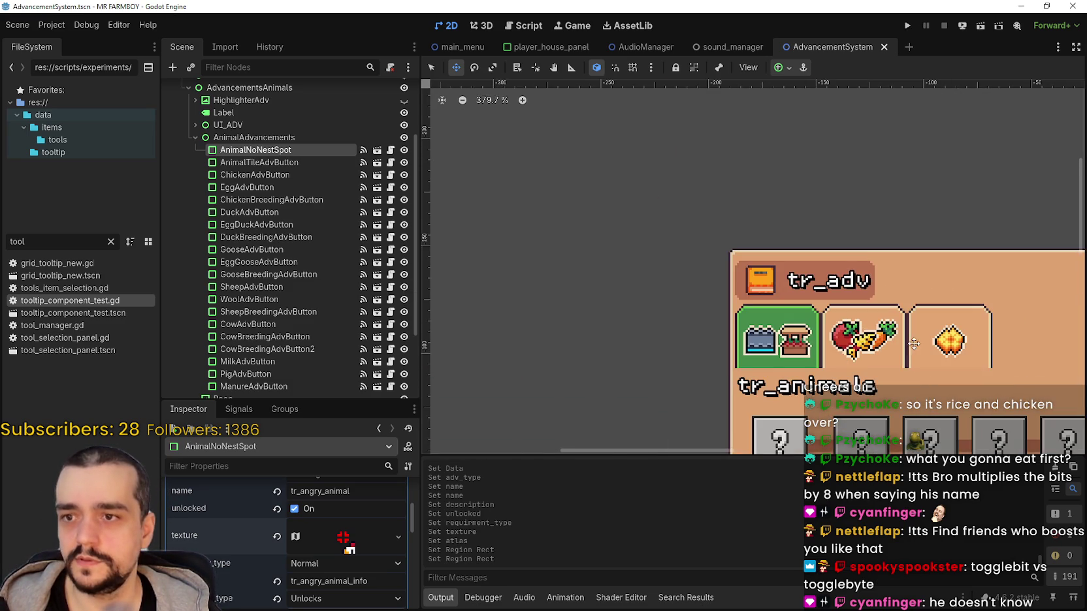
Launch the MR FARMBOY project and continue from the main menu to the save list.
{"action": "left_click", "coordinate": [905, 29]}
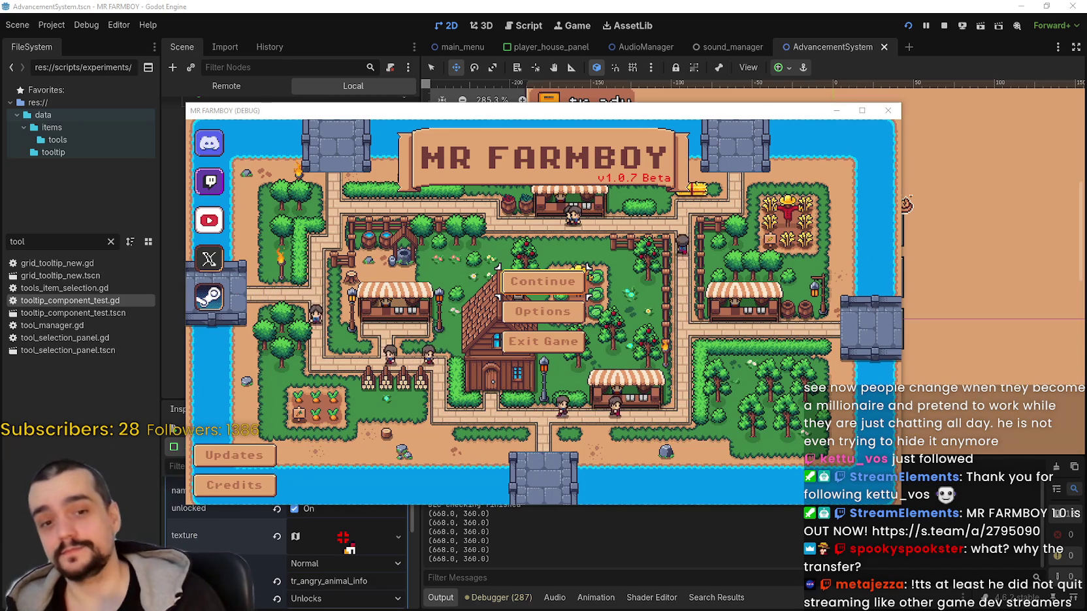
{"action": "left_click", "coordinate": [575, 287]}
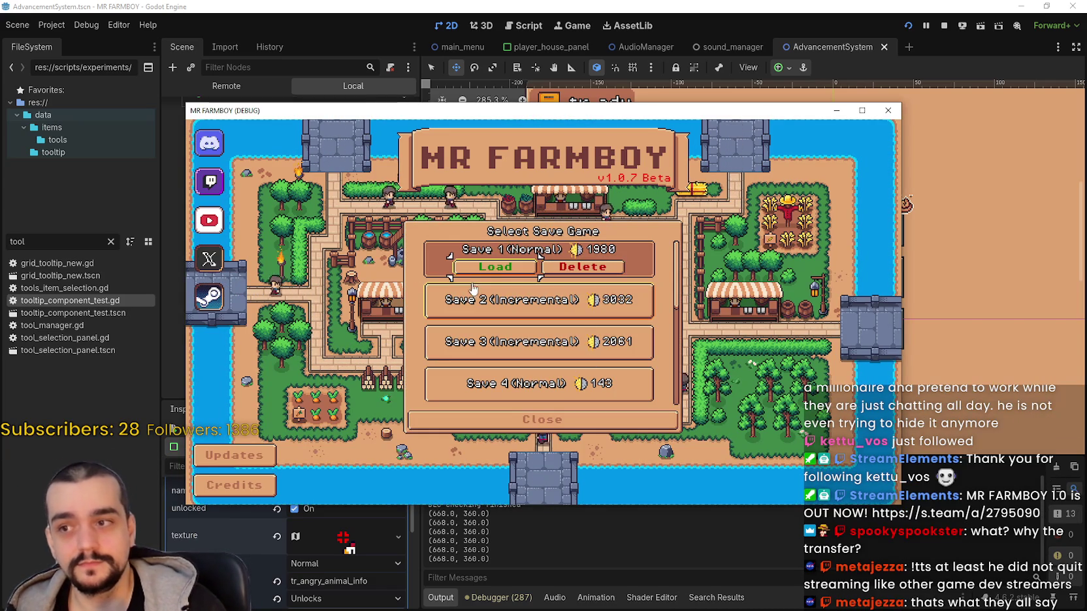
Load Save 8, view the Animals advancements with G, then close the game with F8.
{"action": "scroll", "coordinate": [565, 326], "scroll_direction": "down", "scroll_amount": 3}
{"action": "scroll", "coordinate": [566, 346], "scroll_direction": "down", "scroll_amount": 3}
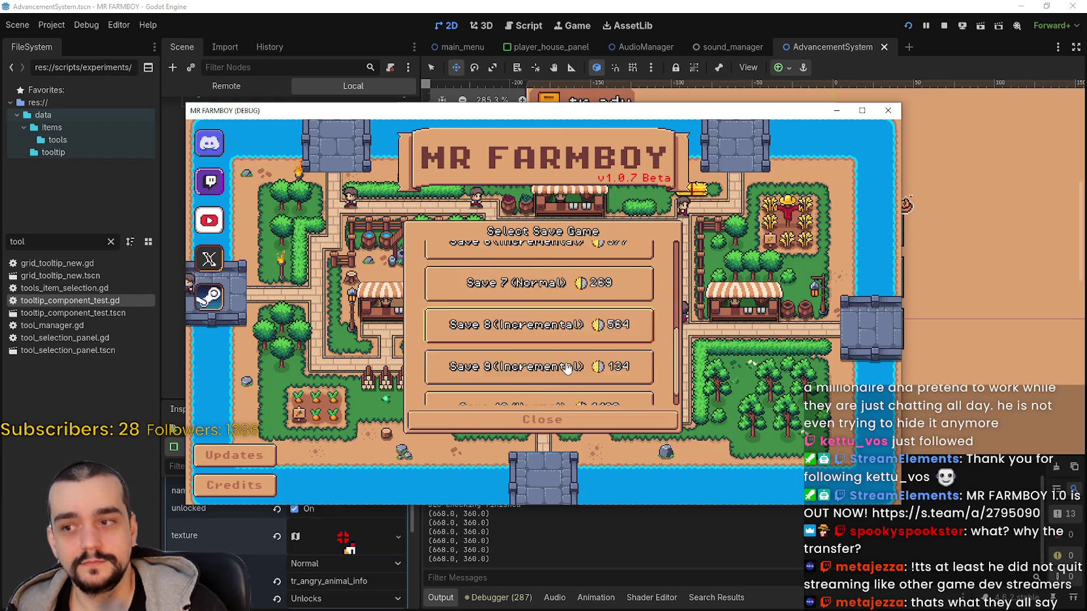
{"action": "left_click", "coordinate": [552, 336]}
{"action": "left_click", "coordinate": [546, 319]}
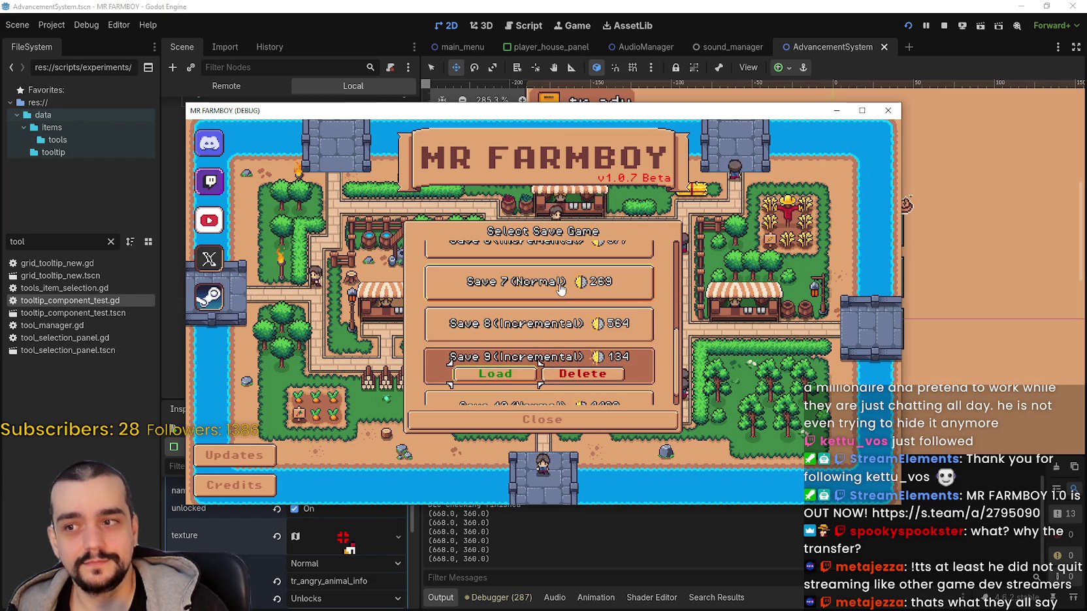
{"action": "left_click", "coordinate": [501, 298]}
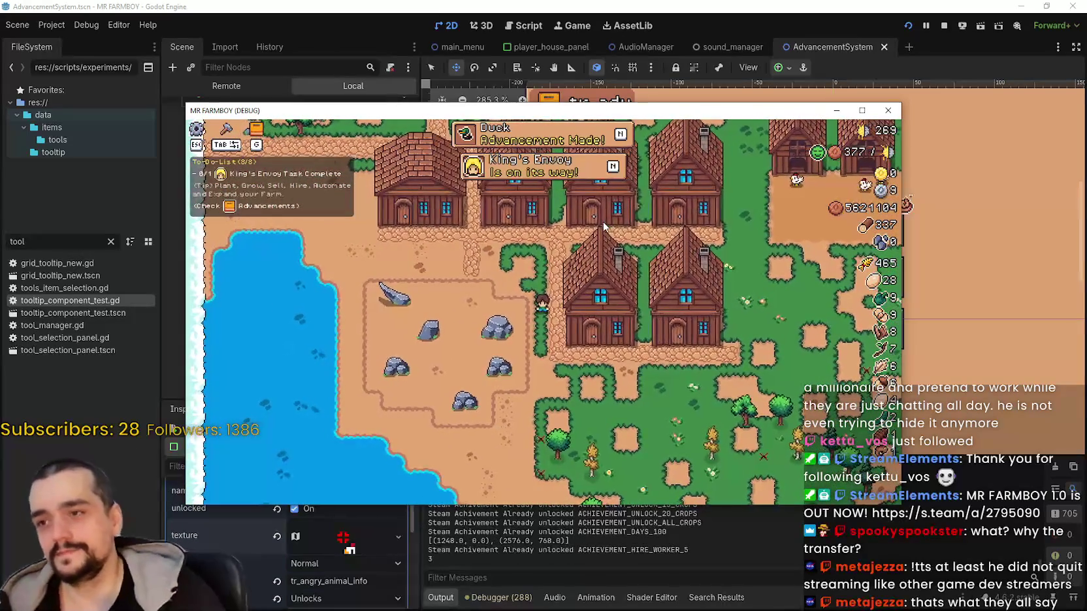
{"action": "key", "text": "g"}
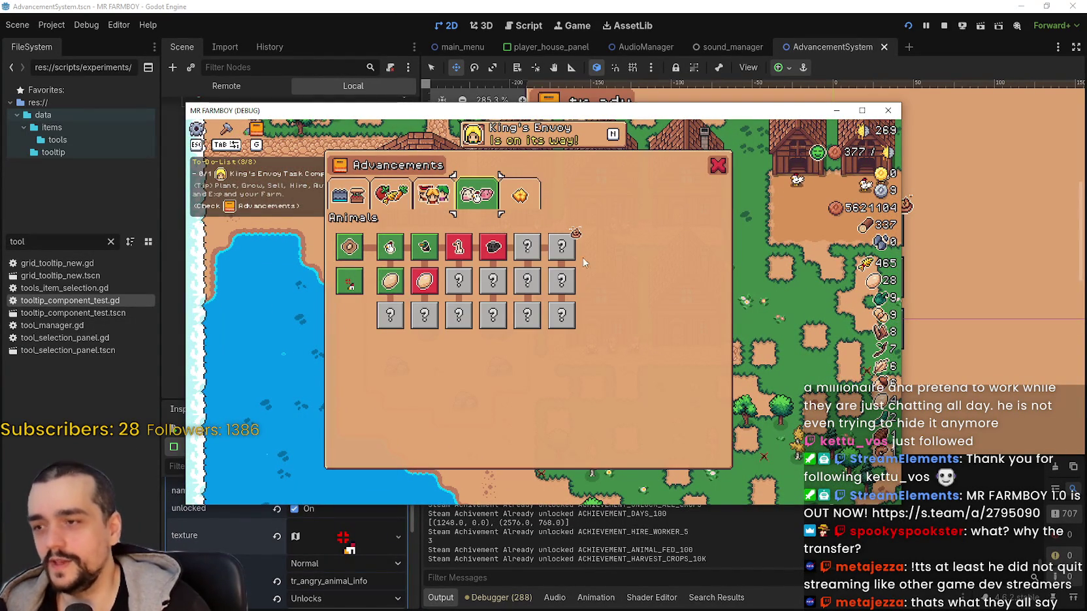
{"action": "key", "text": "F8"}
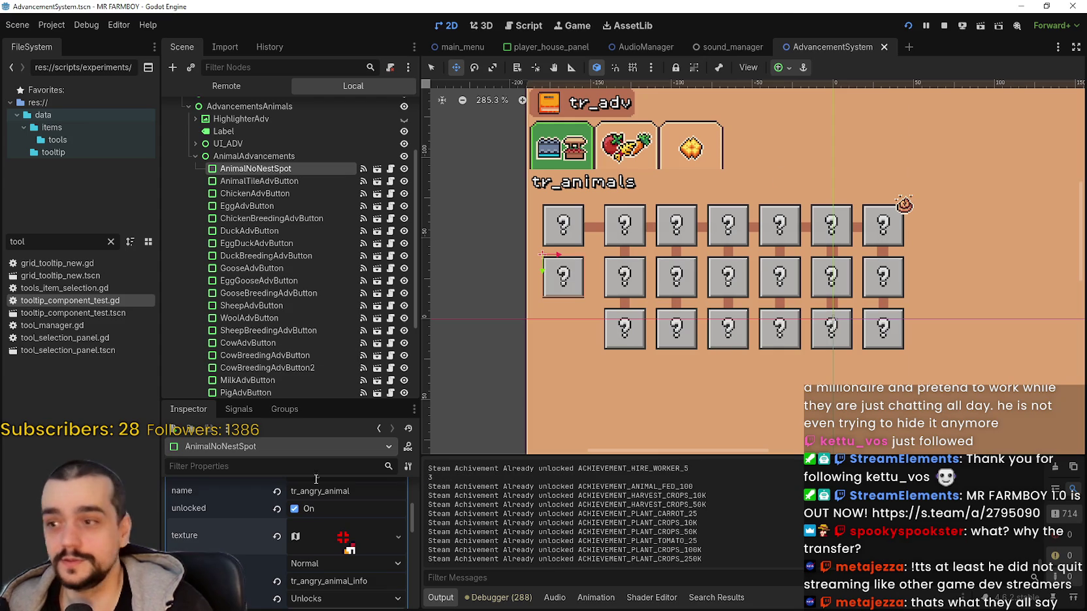
Zoom and pan the canvas to look at AnimalNoNestSpot's red cross marker beside the animal grid.
{"action": "scroll", "coordinate": [302, 509], "scroll_direction": "down", "scroll_amount": 2}
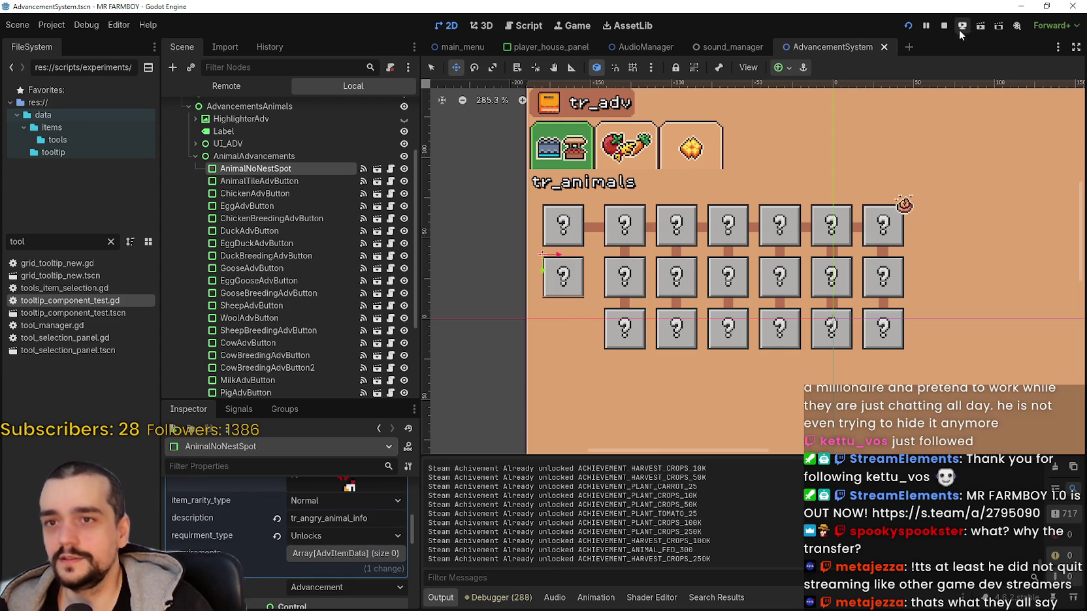
{"action": "scroll", "coordinate": [329, 573], "scroll_direction": "up", "scroll_amount": 1}
{"action": "scroll", "coordinate": [329, 574], "scroll_direction": "up", "scroll_amount": 1}
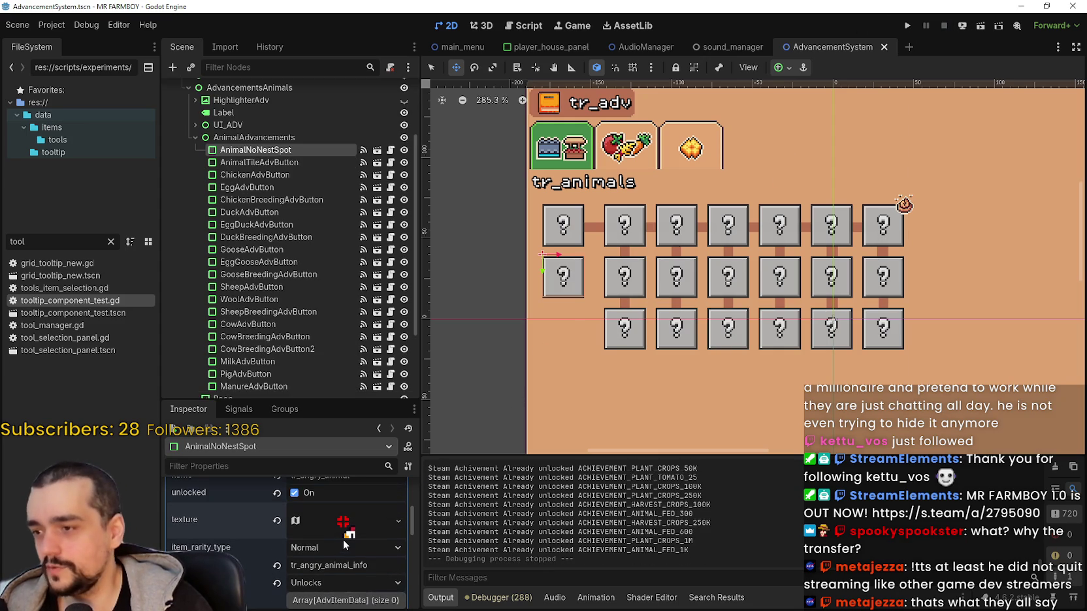
{"action": "scroll", "coordinate": [343, 545], "scroll_direction": "up", "scroll_amount": 1}
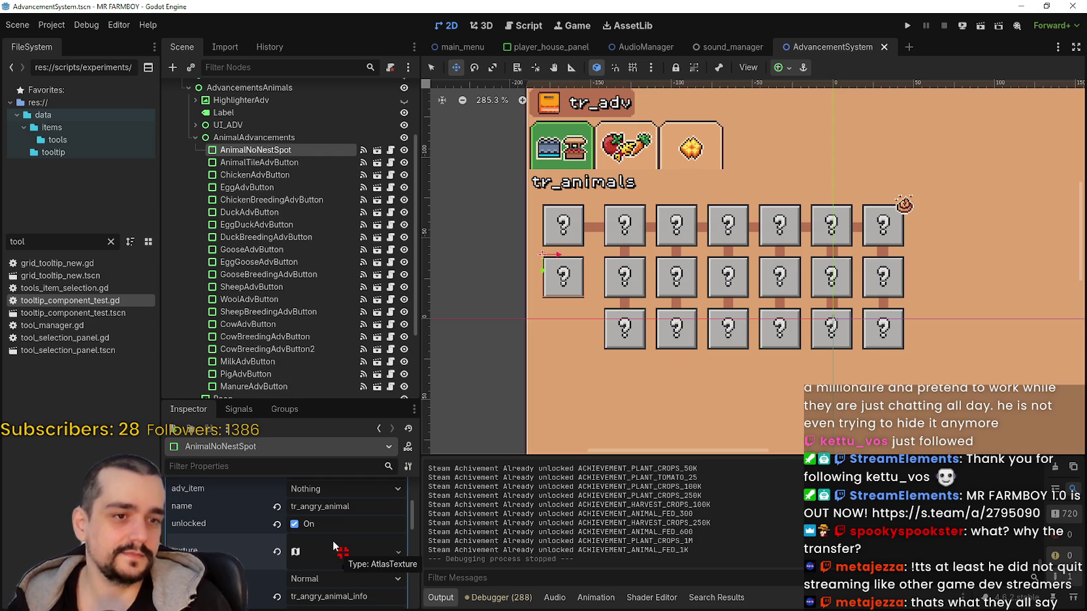
{"action": "scroll", "coordinate": [353, 544], "scroll_direction": "down", "scroll_amount": 1}
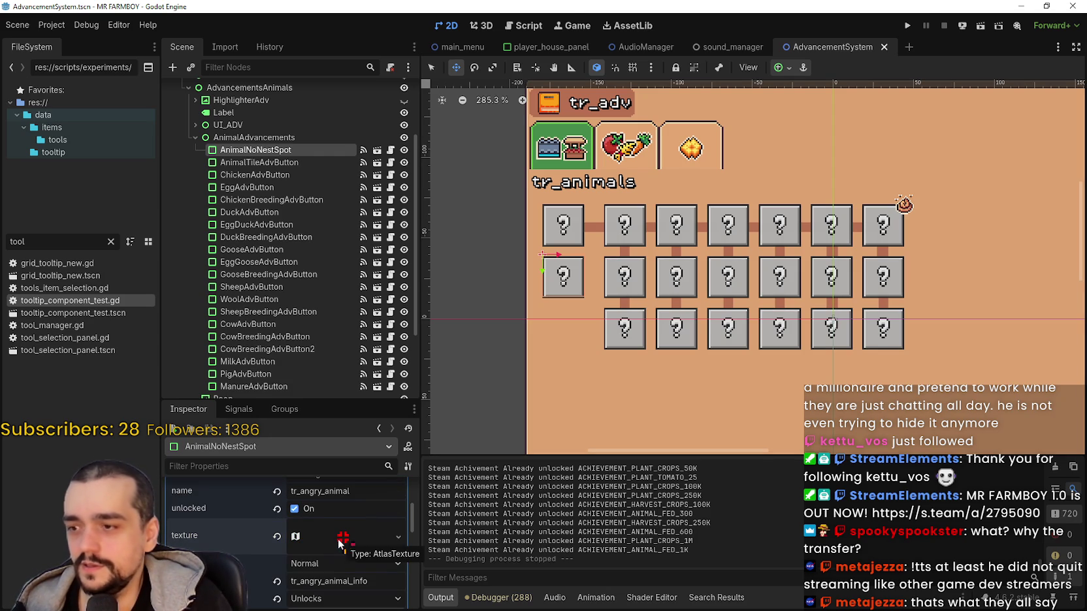
{"action": "scroll", "coordinate": [350, 544], "scroll_direction": "up", "scroll_amount": 4}
{"action": "scroll", "coordinate": [350, 544], "scroll_direction": "up", "scroll_amount": 2}
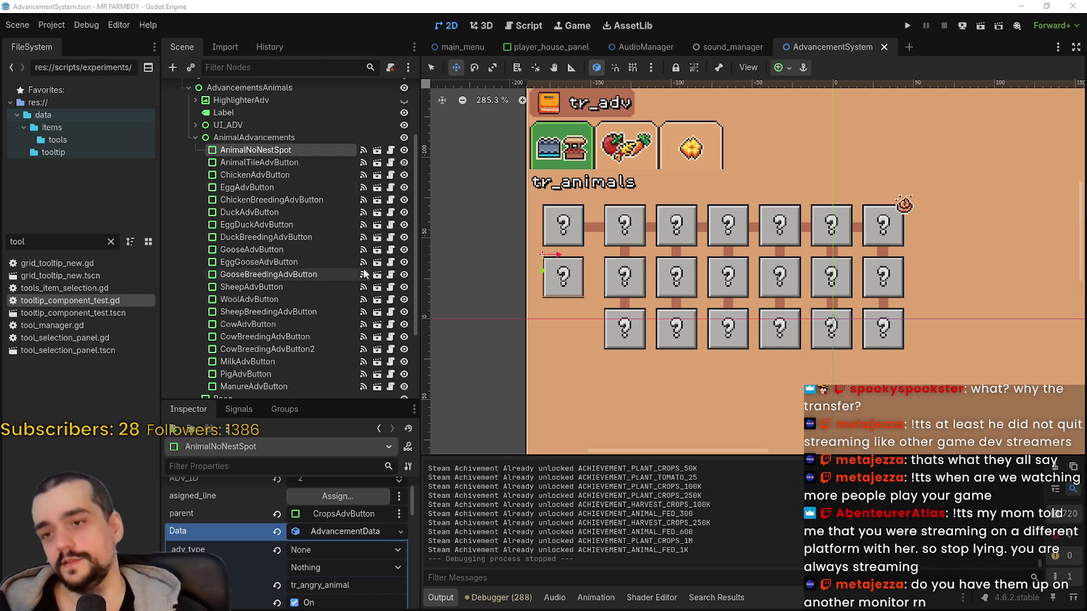
{"action": "left_click_drag", "start_coordinate": [604, 284], "coordinate": [591, 298]}
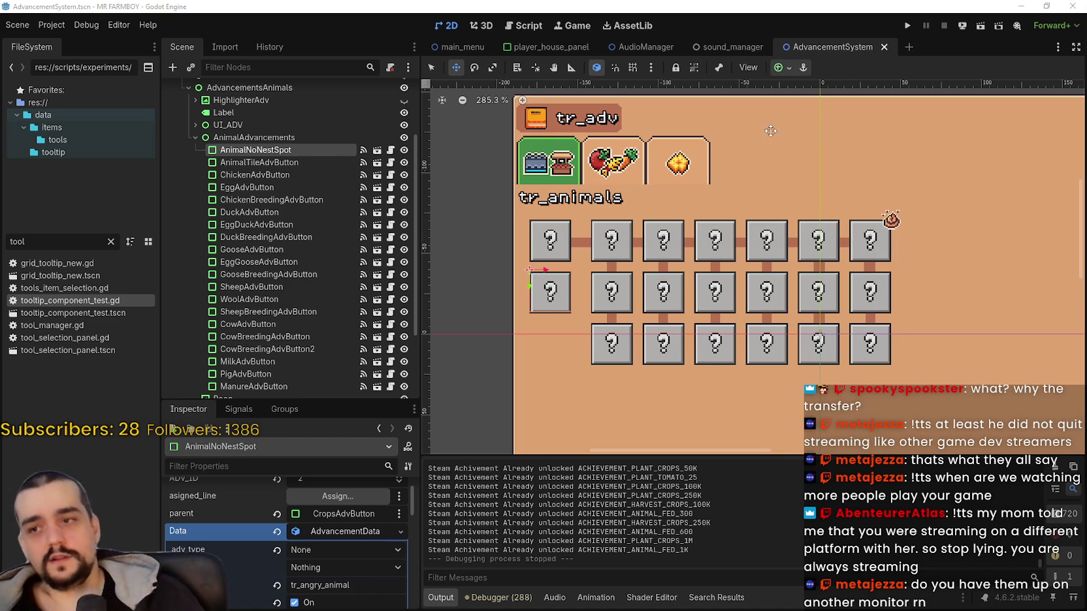
{"action": "scroll", "coordinate": [548, 287], "scroll_direction": "up", "scroll_amount": 3}
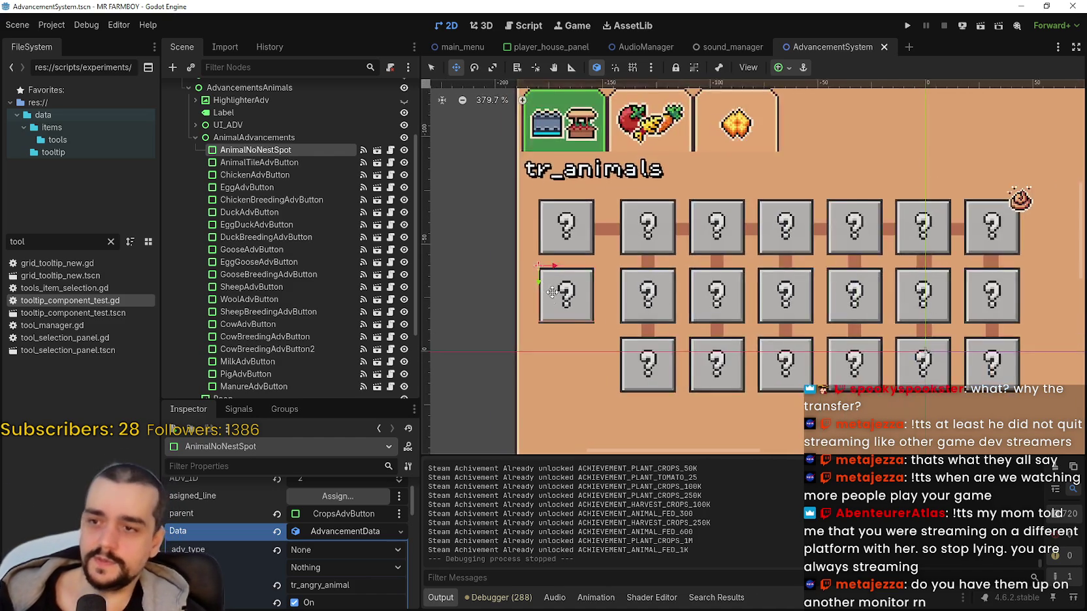
{"action": "scroll", "coordinate": [548, 287], "scroll_direction": "up", "scroll_amount": 4}
{"action": "scroll", "coordinate": [599, 304], "scroll_direction": "down", "scroll_amount": 2}
{"action": "mouse_move", "coordinate": [600, 304]}
{"action": "left_mouse_down"}
{"action": "mouse_move", "coordinate": [610, 322]}
{"action": "mouse_move", "coordinate": [617, 304]}
{"action": "mouse_move", "coordinate": [632, 311]}
{"action": "left_mouse_up"}
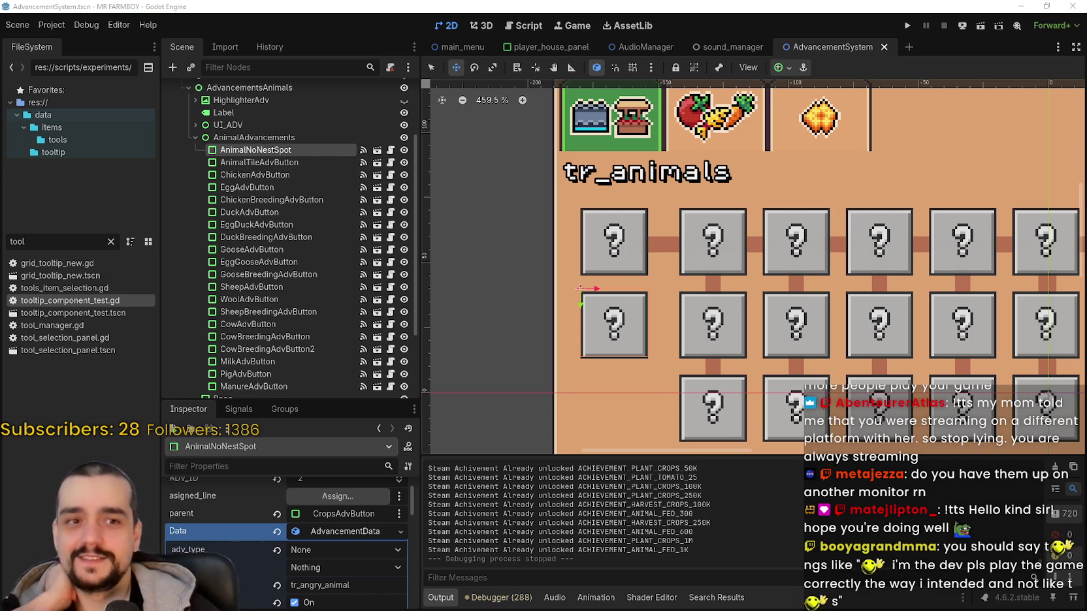
Turn off AnimalNoNestSpot's unlocked flag, save the scene, and run the game again.
{"action": "scroll", "coordinate": [547, 387], "scroll_direction": "down", "scroll_amount": 1}
{"action": "scroll", "coordinate": [325, 548], "scroll_direction": "down", "scroll_amount": 4}
{"action": "scroll", "coordinate": [324, 549], "scroll_direction": "down", "scroll_amount": 4}
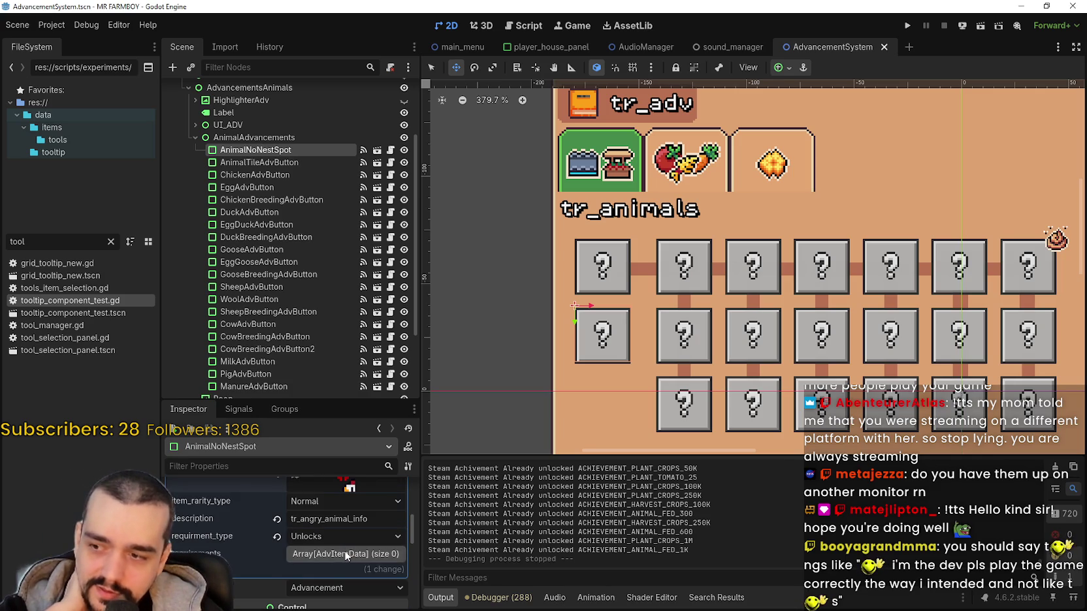
{"action": "scroll", "coordinate": [343, 551], "scroll_direction": "up", "scroll_amount": 5}
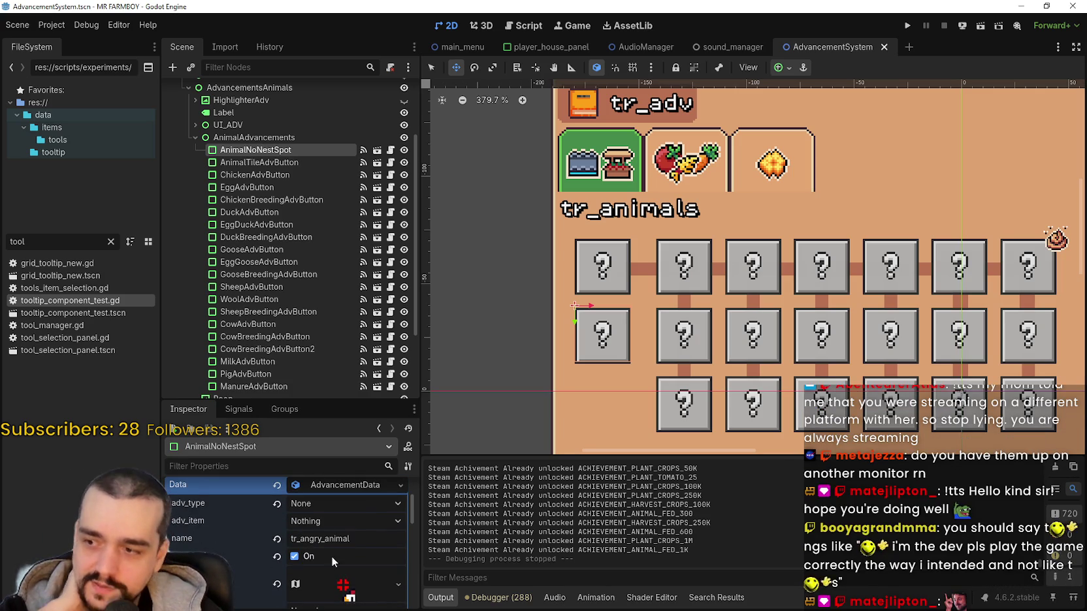
{"action": "left_click", "coordinate": [336, 555]}
{"action": "scroll", "coordinate": [335, 553], "scroll_direction": "down", "scroll_amount": 1}
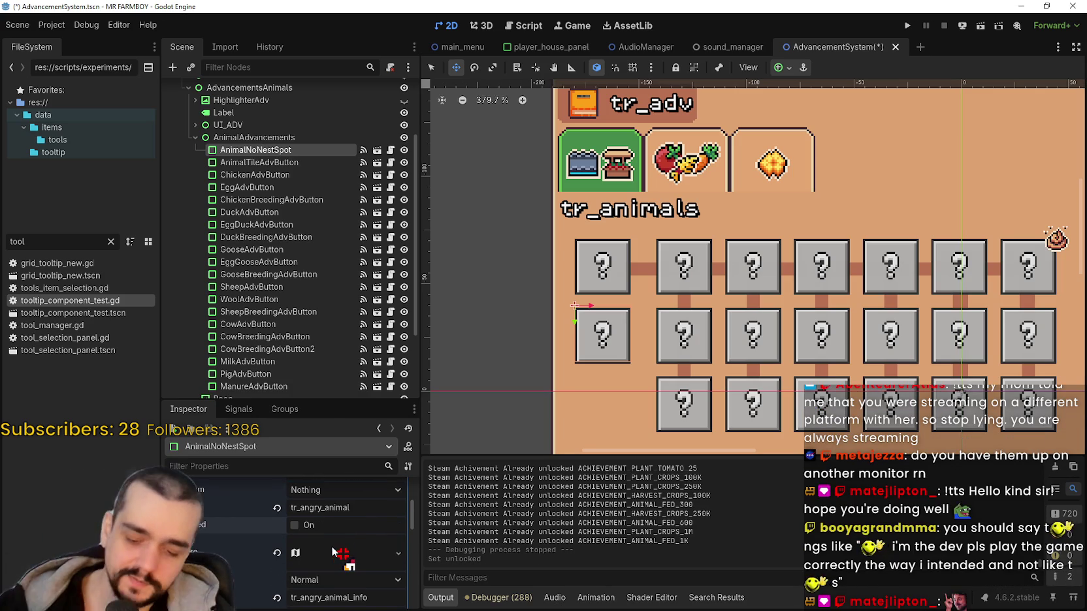
{"action": "key", "text": "ctrl+s"}
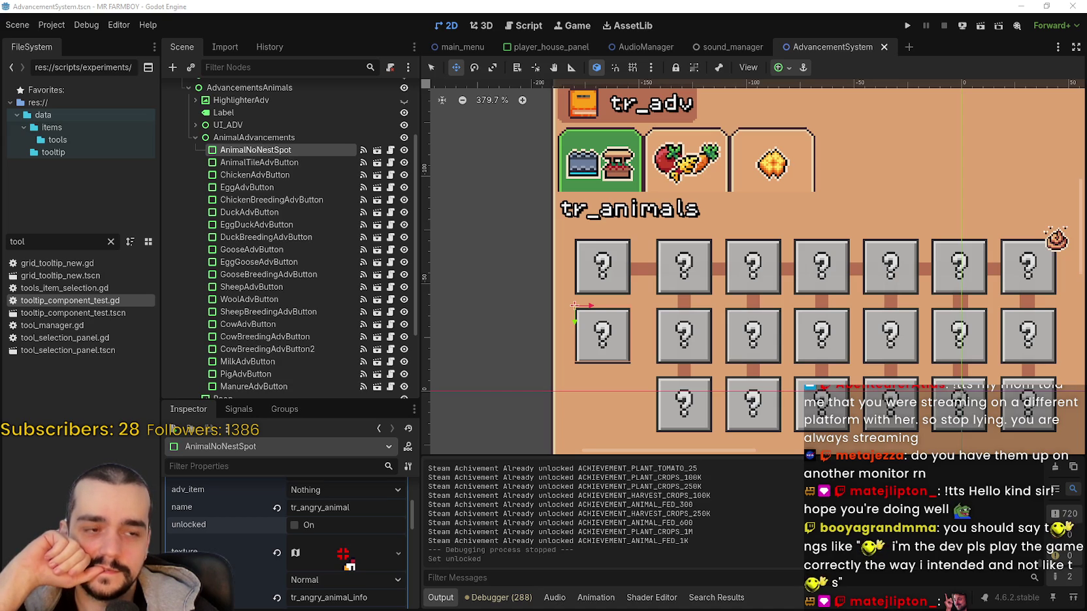
{"action": "scroll", "coordinate": [775, 205], "scroll_direction": "right", "scroll_amount": 3}
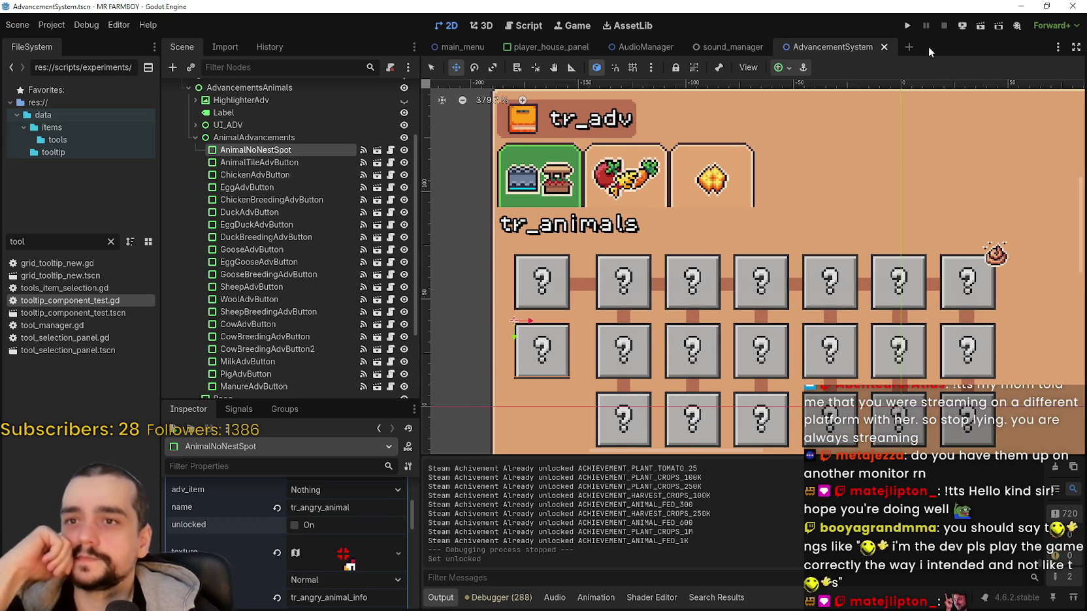
{"action": "left_click", "coordinate": [907, 26]}
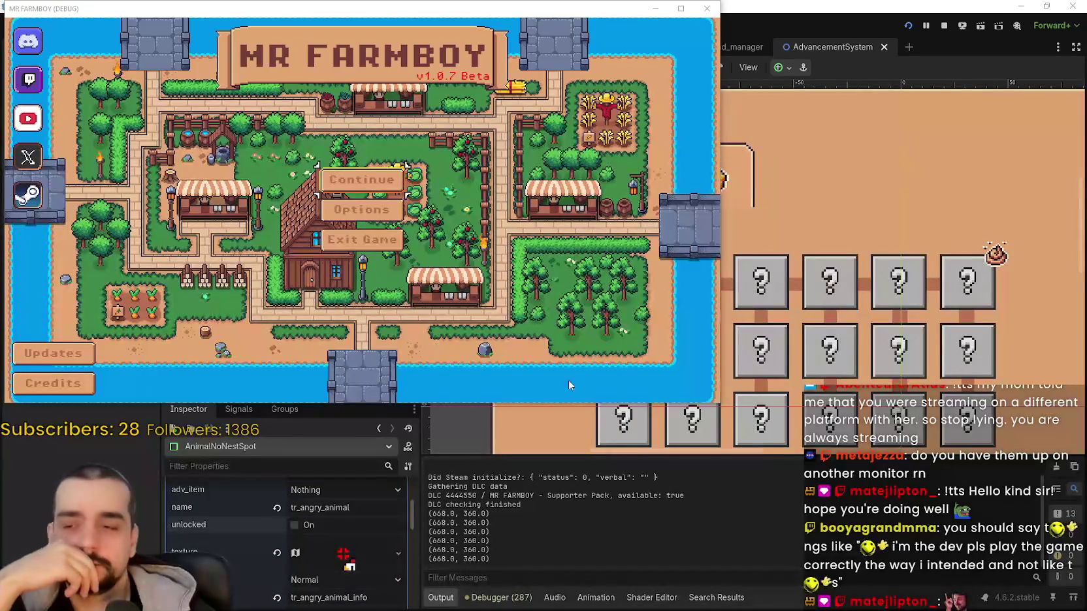
Move the game window over the editor, continue to the save list, and load Save 7.
{"action": "left_click_drag", "start_coordinate": [397, 3], "coordinate": [607, 38]}
{"action": "left_click", "coordinate": [572, 212]}
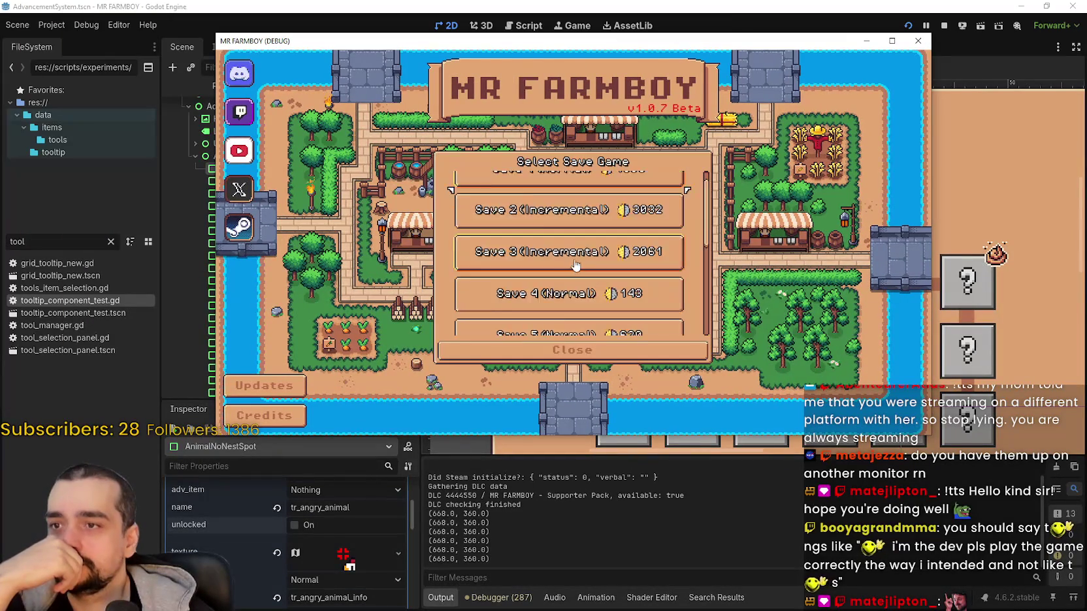
{"action": "scroll", "coordinate": [576, 234], "scroll_direction": "down", "scroll_amount": 6}
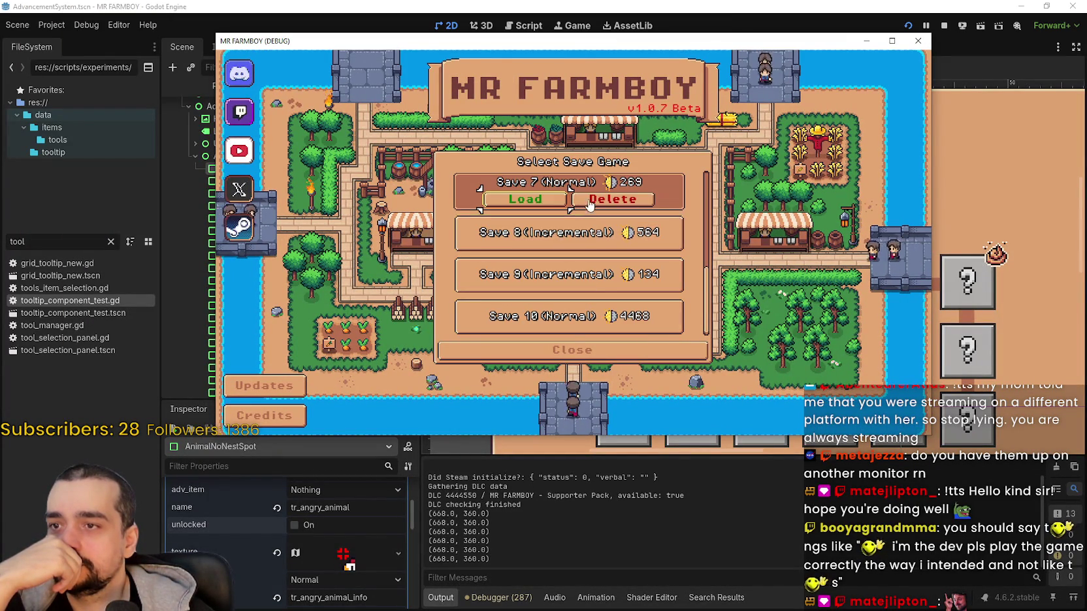
{"action": "left_click", "coordinate": [534, 207]}
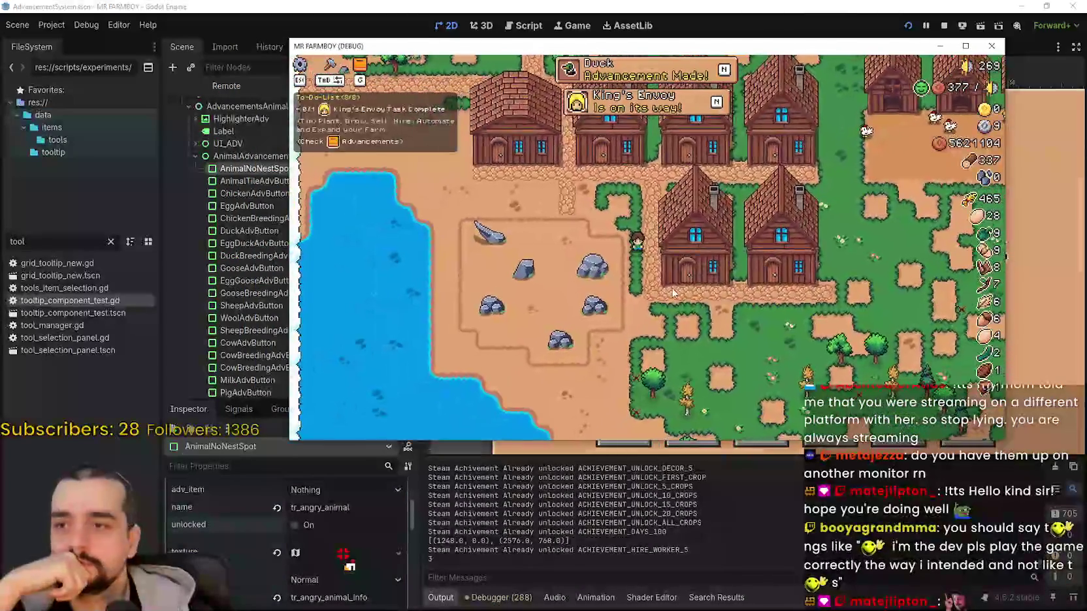
Open the in-game Advancements panel from the to-do list, showing the Animals tiles.
{"action": "left_click", "coordinate": [632, 79]}
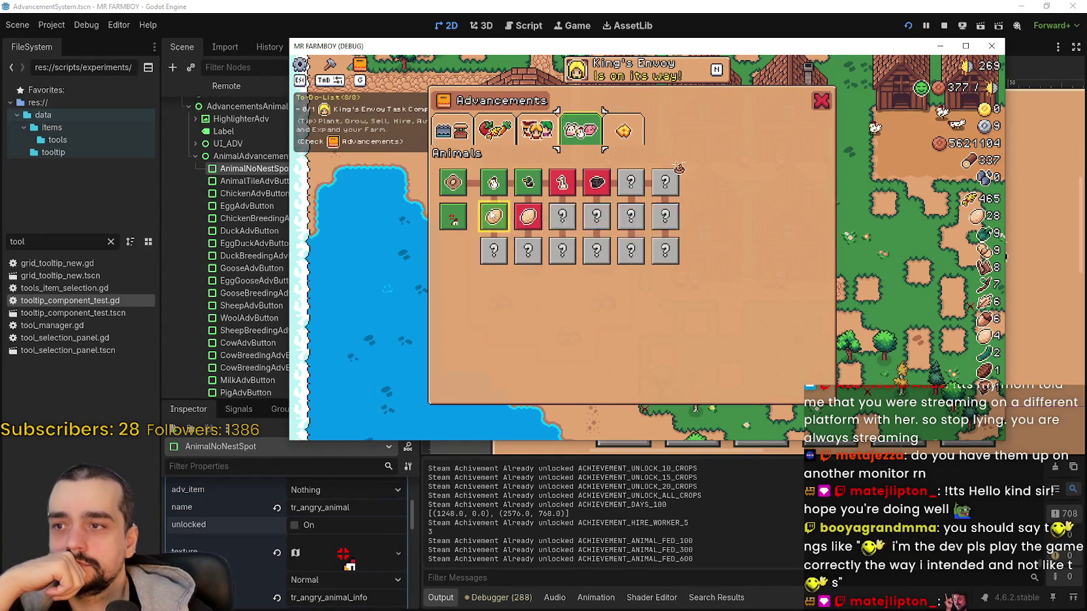
{"action": "mouse_move", "coordinate": [449, 218]}
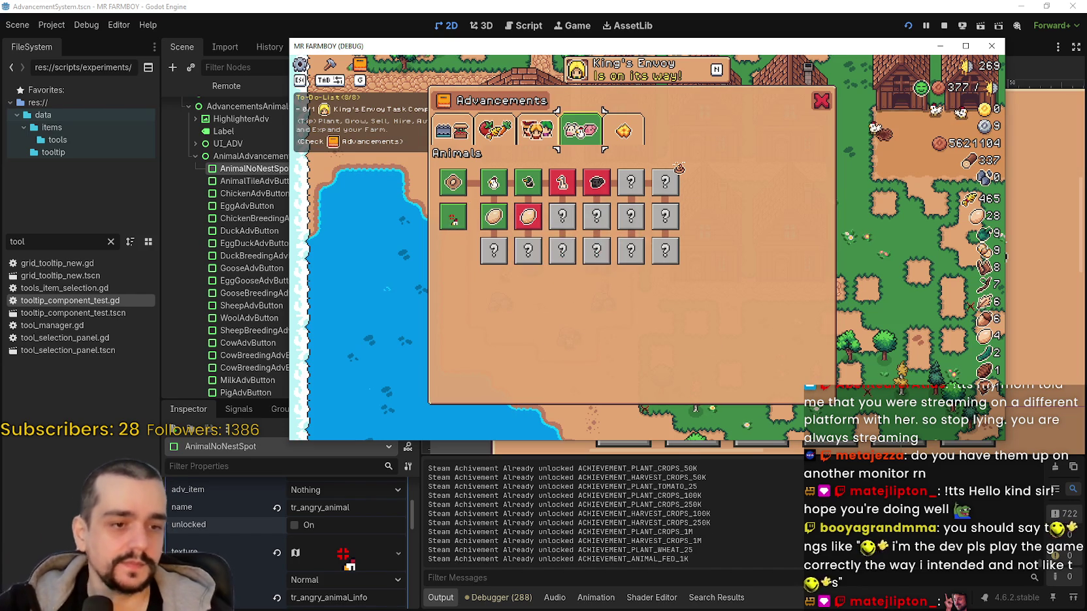
Close the game, filter FileSystem for 'player', and open Player.png in the external image editor.
{"action": "key", "text": "F8"}
{"action": "key", "text": "ctrl+a"}
{"action": "type", "text": "player"}
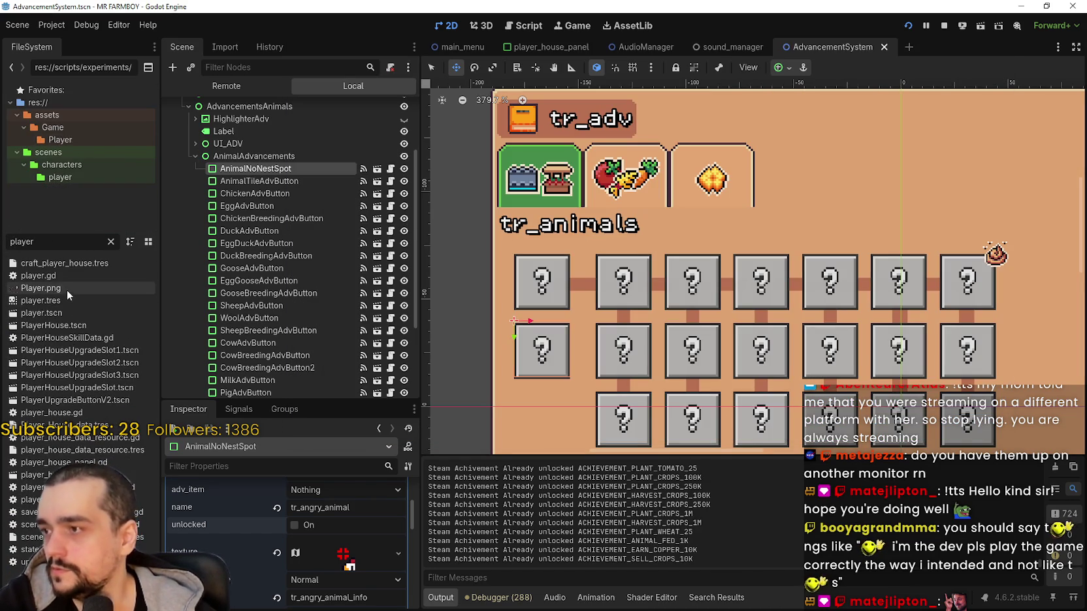
{"action": "right_click", "coordinate": [54, 287]}
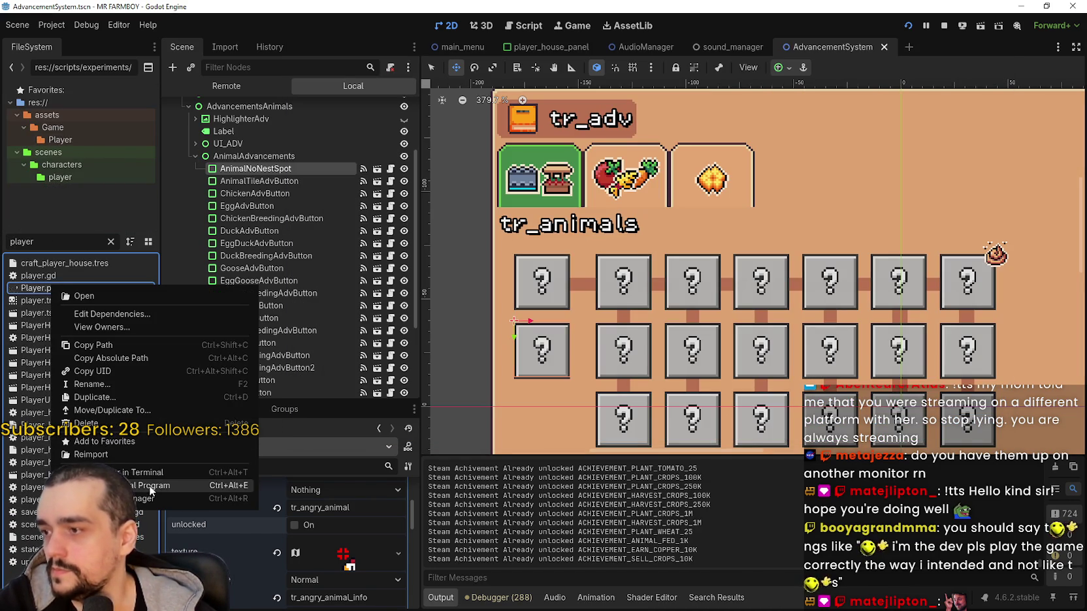
{"action": "left_click", "coordinate": [98, 485]}
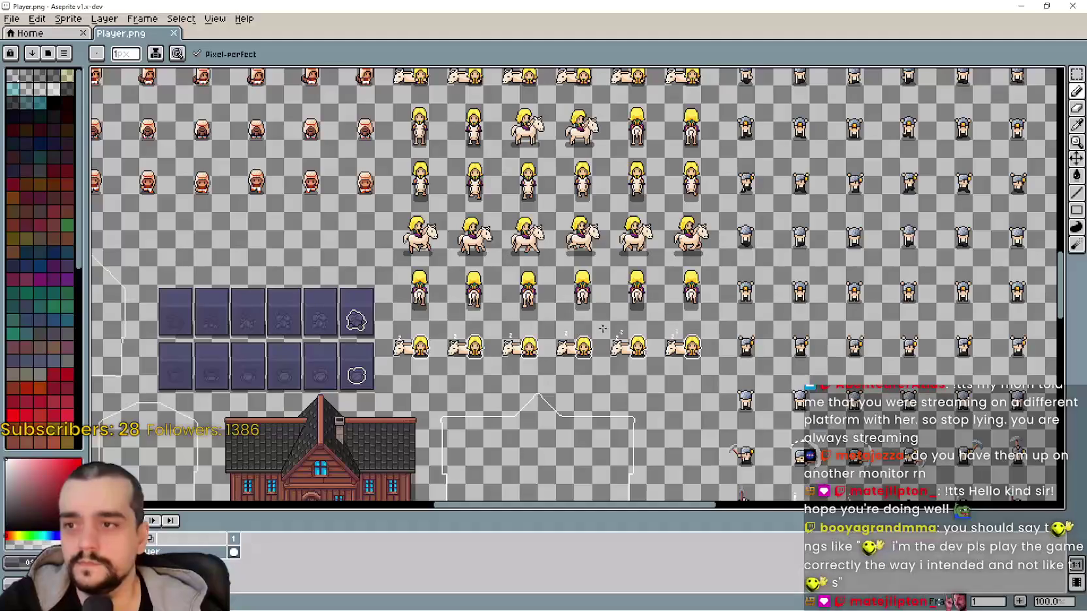
Bring the character sprites into view and marquee-select the red angry icon above the chicken.
{"action": "scroll", "coordinate": [652, 232], "scroll_direction": "up", "scroll_amount": 5}
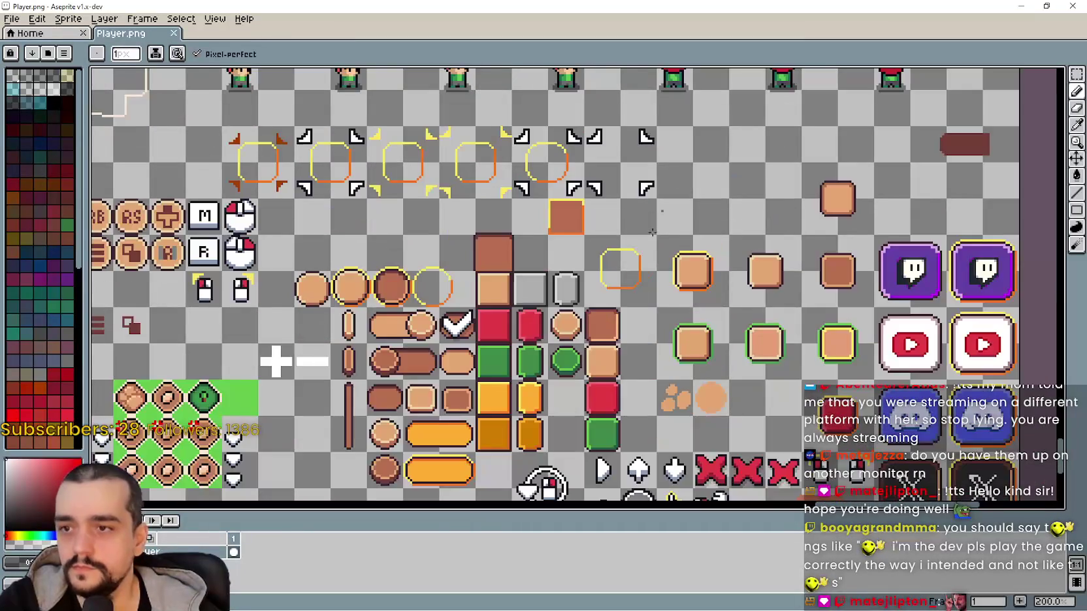
{"action": "scroll", "coordinate": [652, 232], "scroll_direction": "down", "scroll_amount": 4}
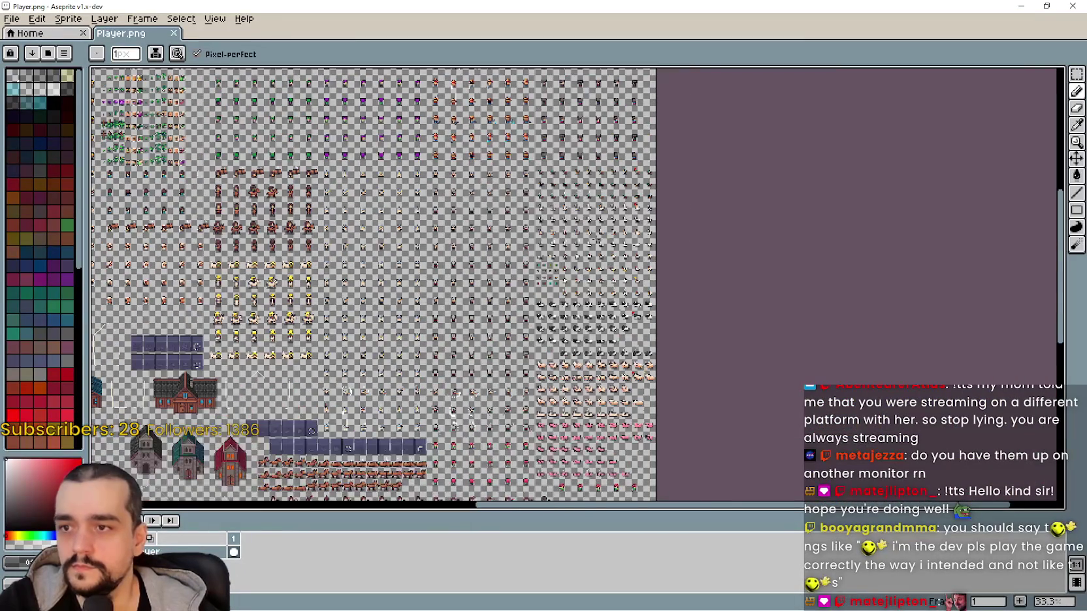
{"action": "scroll", "coordinate": [648, 175], "scroll_direction": "up", "scroll_amount": 3}
{"action": "scroll", "coordinate": [649, 175], "scroll_direction": "up", "scroll_amount": 3}
{"action": "mouse_move", "coordinate": [626, 274]}
{"action": "left_mouse_down"}
{"action": "mouse_move", "coordinate": [612, 407]}
{"action": "mouse_move", "coordinate": [554, 260]}
{"action": "mouse_move", "coordinate": [424, 222]}
{"action": "left_mouse_up"}
{"action": "scroll", "coordinate": [612, 406], "scroll_direction": "down", "scroll_amount": 4}
{"action": "scroll", "coordinate": [612, 407], "scroll_direction": "up", "scroll_amount": 3}
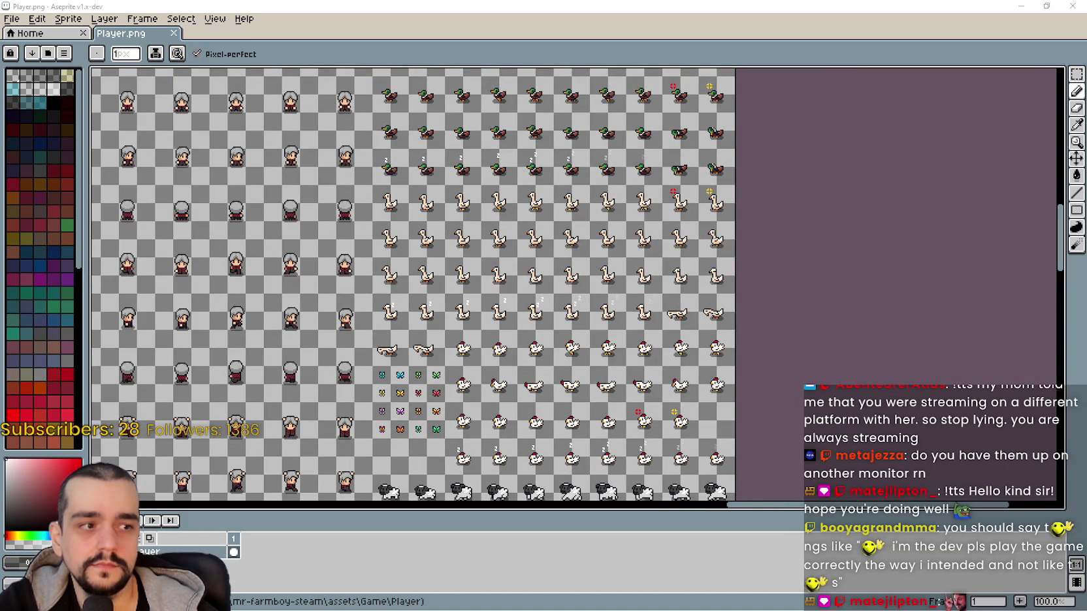
{"action": "left_click_drag", "start_coordinate": [444, 288], "coordinate": [726, 273]}
{"action": "scroll", "coordinate": [523, 284], "scroll_direction": "down", "scroll_amount": 2}
{"action": "scroll", "coordinate": [726, 273], "scroll_direction": "up", "scroll_amount": 2}
{"action": "scroll", "coordinate": [728, 274], "scroll_direction": "up", "scroll_amount": 2}
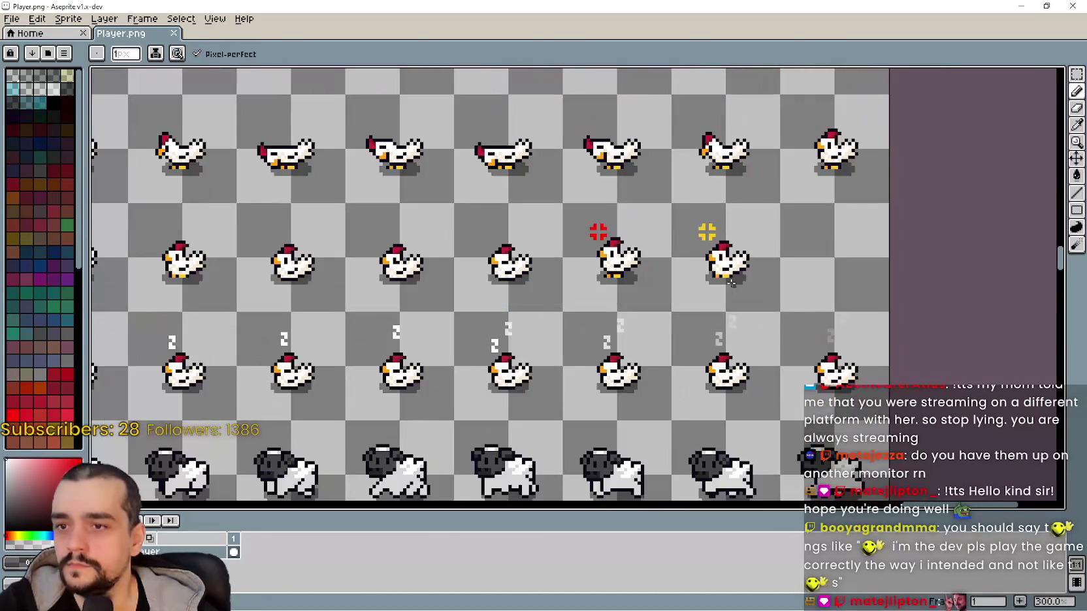
{"action": "left_click", "coordinate": [1076, 73]}
{"action": "scroll", "coordinate": [595, 243], "scroll_direction": "up", "scroll_amount": 3}
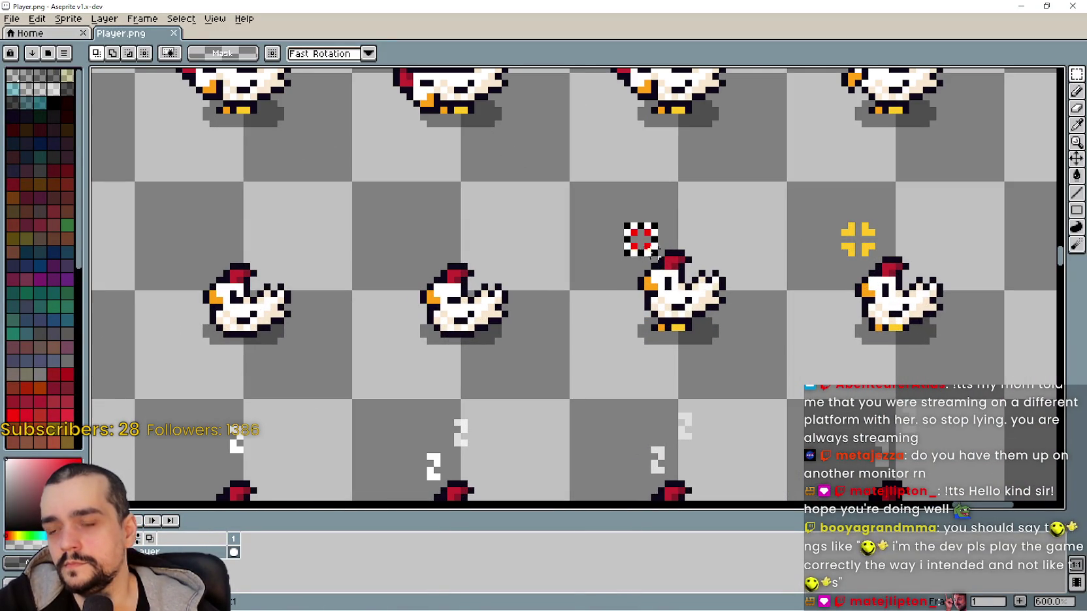
{"action": "mouse_move", "coordinate": [606, 211]}
{"action": "left_mouse_down"}
{"action": "mouse_move", "coordinate": [685, 295]}
{"action": "mouse_move", "coordinate": [707, 291]}
{"action": "mouse_move", "coordinate": [708, 306]}
{"action": "left_mouse_up"}
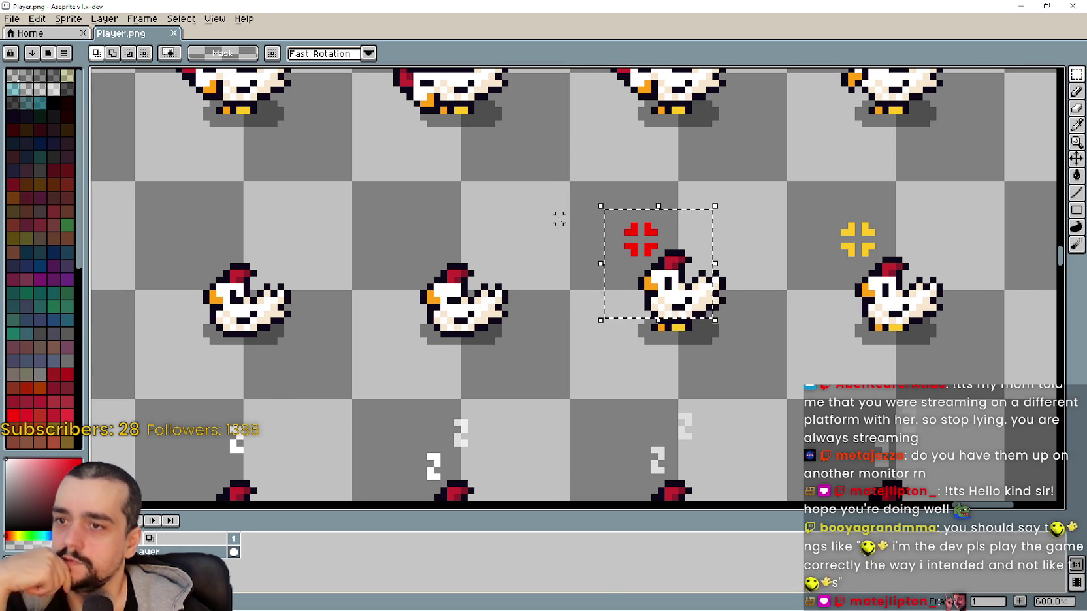
Redo the rectangular selection around the red marker until it fits, then return to Godot.
{"action": "scroll", "coordinate": [559, 219], "scroll_direction": "up", "scroll_amount": 2}
{"action": "scroll", "coordinate": [514, 225], "scroll_direction": "down", "scroll_amount": 1}
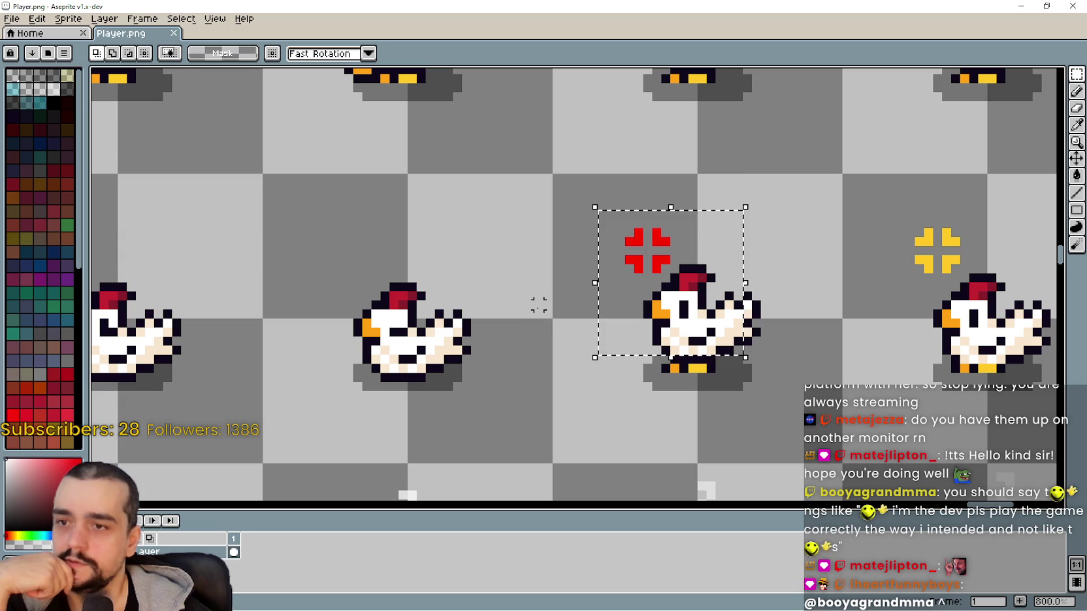
{"action": "key", "text": "ctrl+d"}
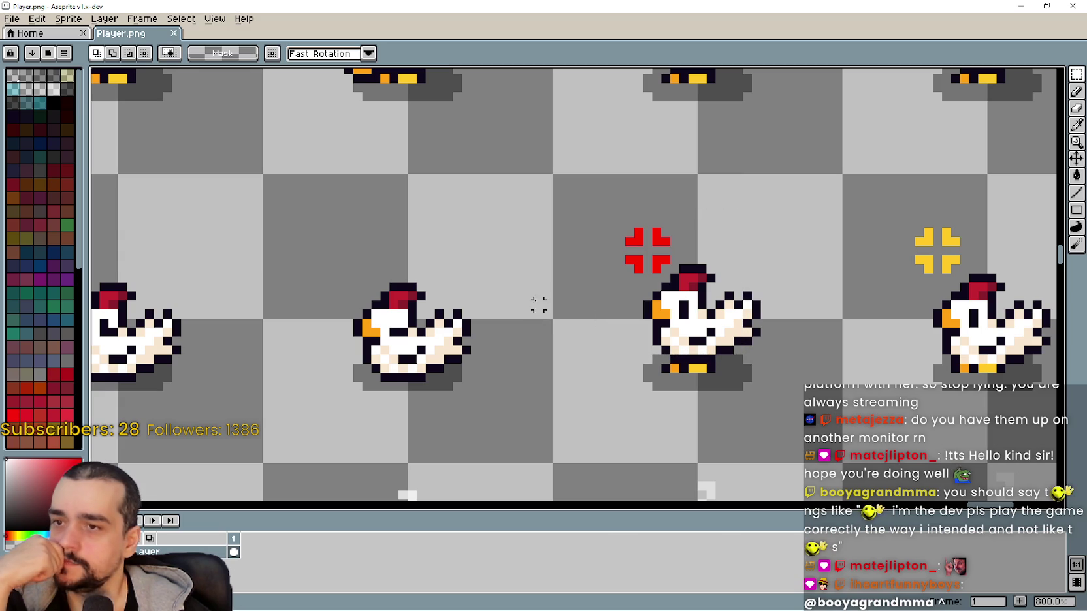
{"action": "mouse_move", "coordinate": [591, 204]}
{"action": "left_mouse_down"}
{"action": "mouse_move", "coordinate": [704, 320]}
{"action": "mouse_move", "coordinate": [718, 320]}
{"action": "left_mouse_up"}
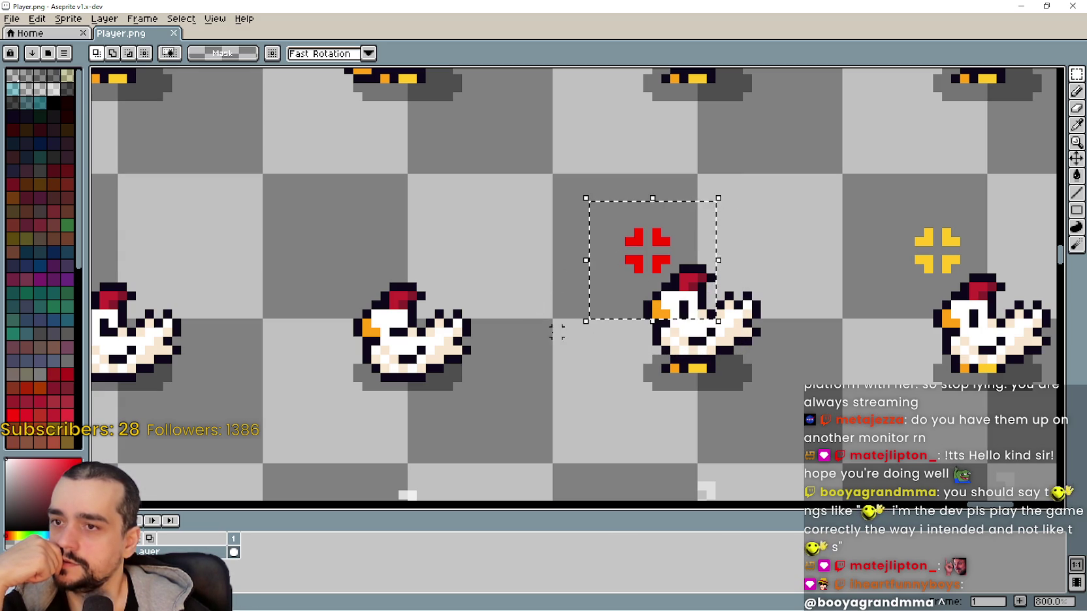
{"action": "key", "text": "ctrl+d"}
{"action": "mouse_move", "coordinate": [589, 201]}
{"action": "left_mouse_down"}
{"action": "mouse_move", "coordinate": [677, 306]}
{"action": "mouse_move", "coordinate": [693, 292]}
{"action": "mouse_move", "coordinate": [719, 322]}
{"action": "mouse_move", "coordinate": [706, 323]}
{"action": "mouse_move", "coordinate": [724, 328]}
{"action": "left_mouse_up"}
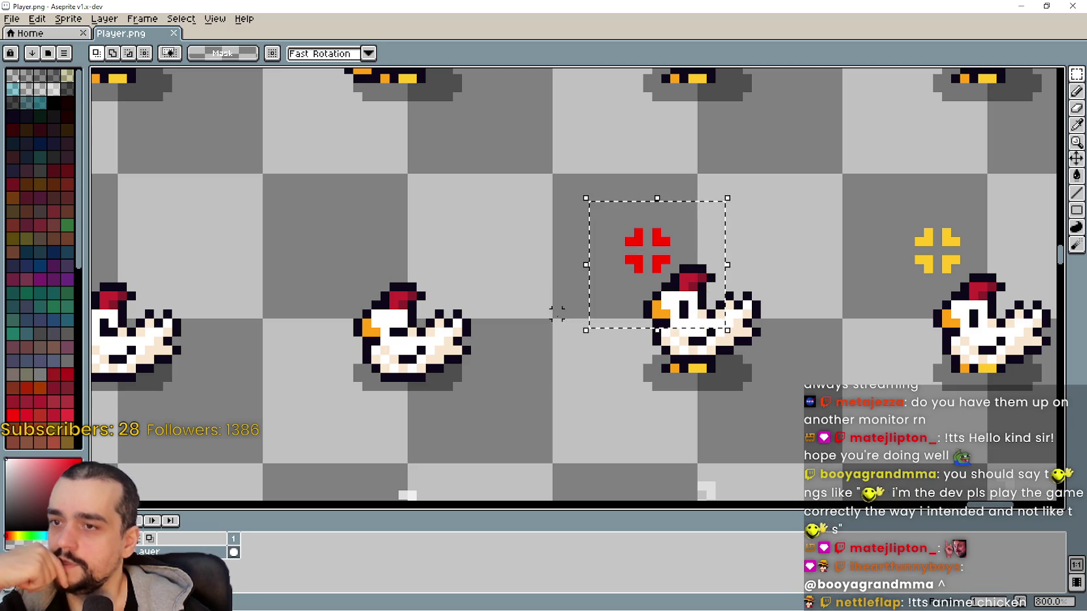
{"action": "left_click", "coordinate": [593, 223]}
{"action": "mouse_move", "coordinate": [611, 223]}
{"action": "left_mouse_down"}
{"action": "mouse_move", "coordinate": [715, 311]}
{"action": "mouse_move", "coordinate": [718, 339]}
{"action": "left_mouse_up"}
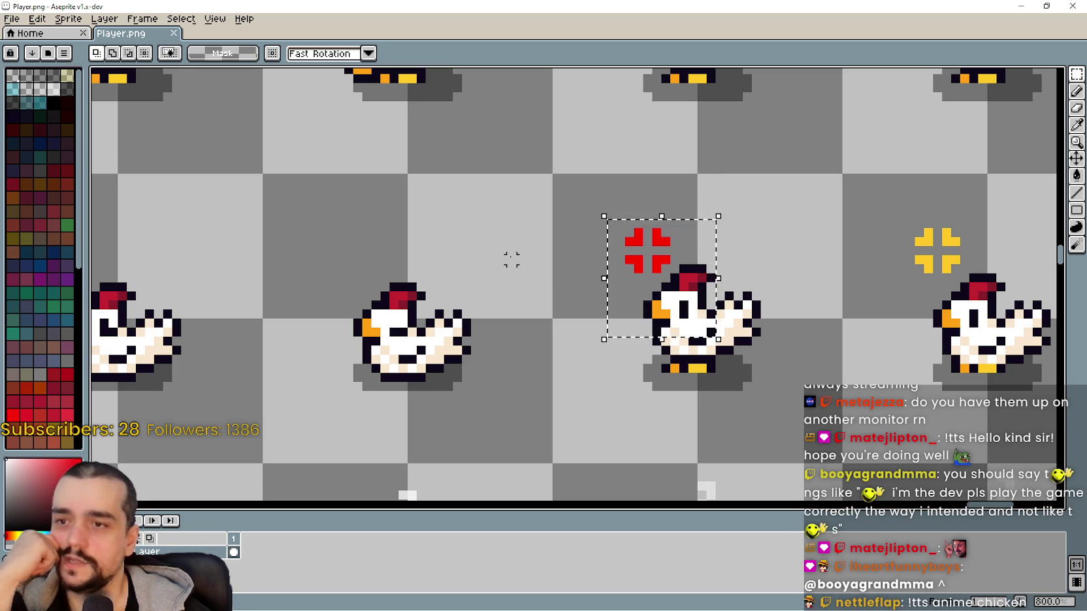
{"action": "key", "text": "alt+Tab"}
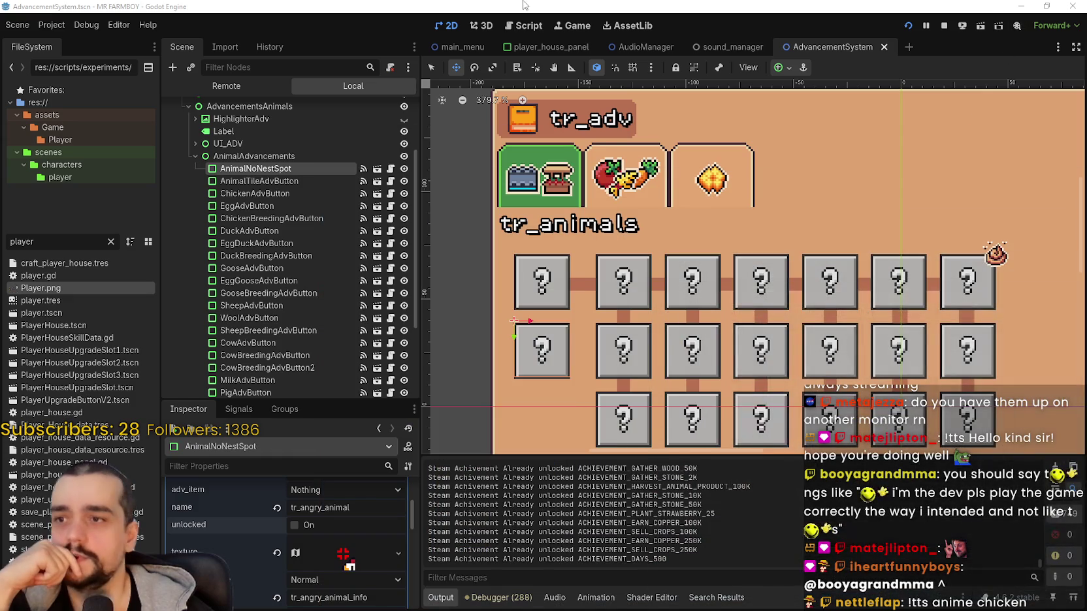
Expand AnimalNoNestSpot's atlas texture, open its Region Editor, and zoom onto the red-marked chicken.
{"action": "left_click", "coordinate": [337, 559]}
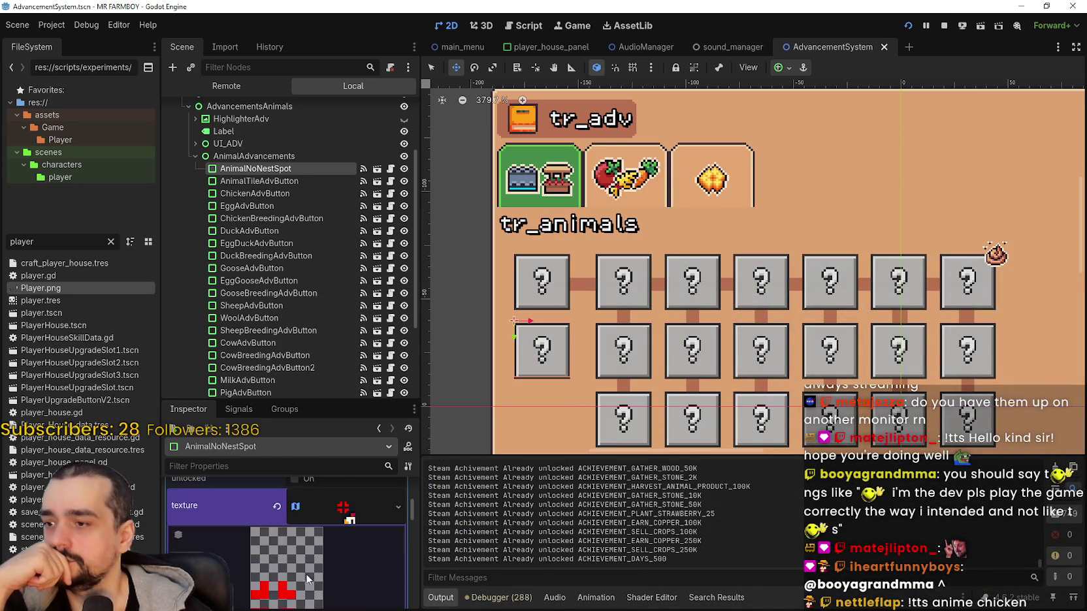
{"action": "scroll", "coordinate": [319, 583], "scroll_direction": "down", "scroll_amount": 1}
{"action": "left_click", "coordinate": [287, 599]}
{"action": "scroll", "coordinate": [513, 305], "scroll_direction": "down", "scroll_amount": 3}
{"action": "scroll", "coordinate": [648, 322], "scroll_direction": "down", "scroll_amount": 4}
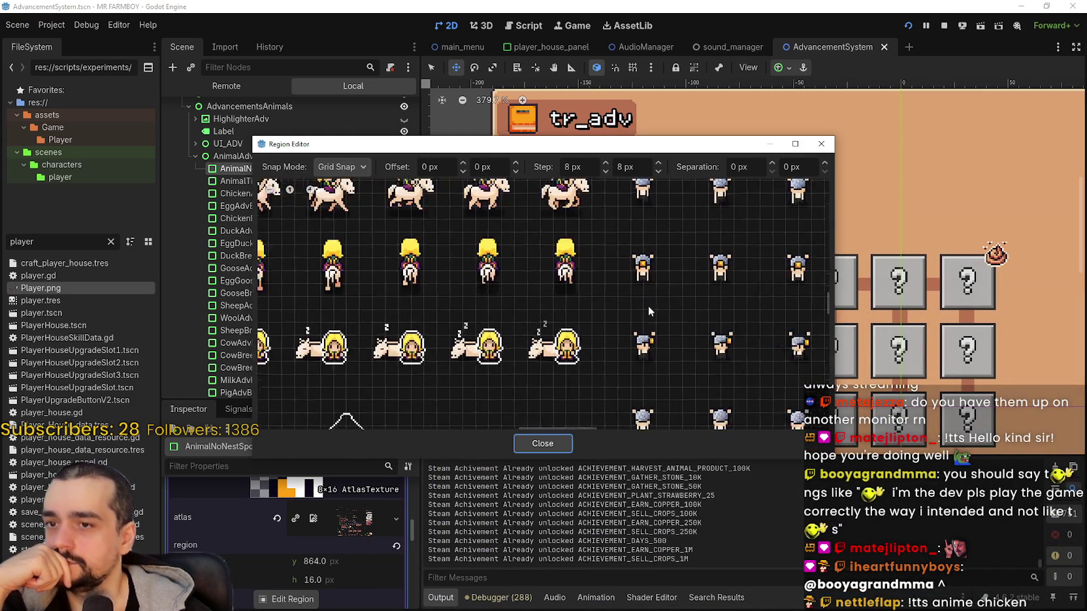
{"action": "scroll", "coordinate": [571, 317], "scroll_direction": "down", "scroll_amount": 5}
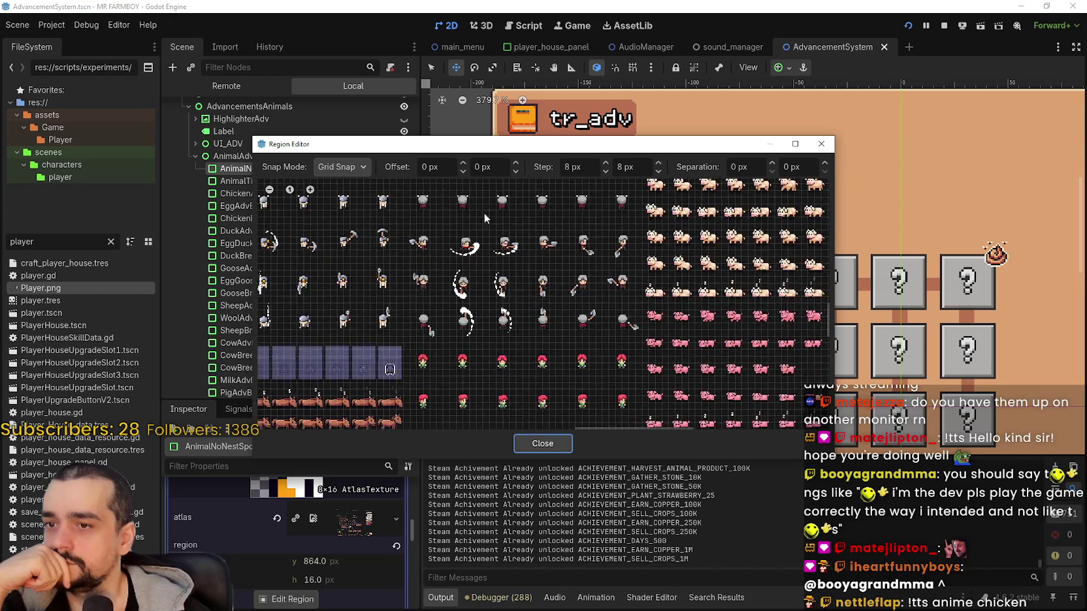
{"action": "scroll", "coordinate": [483, 290], "scroll_direction": "up", "scroll_amount": 5}
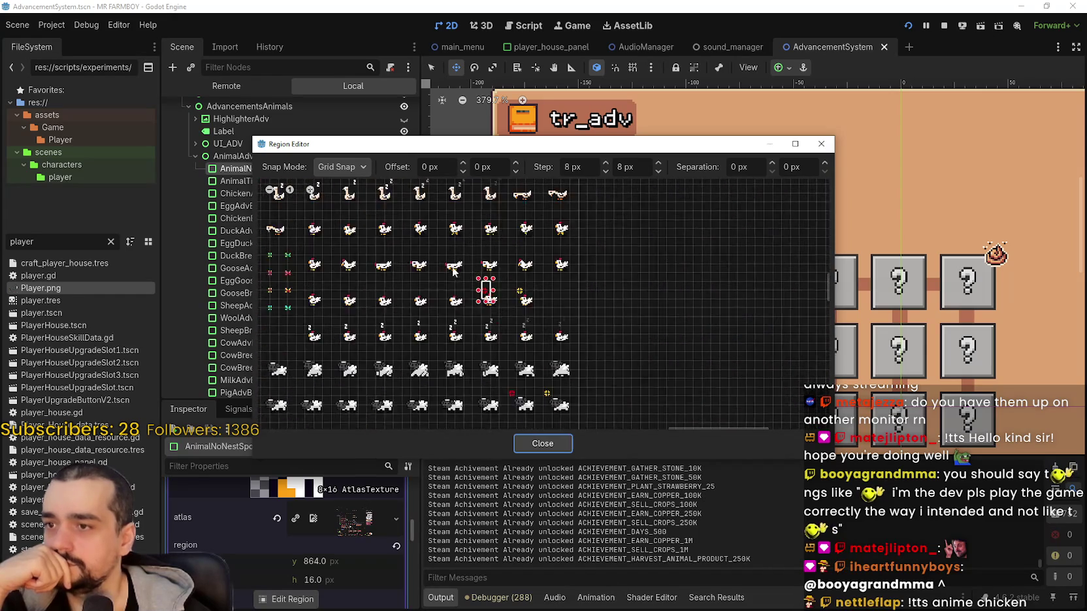
{"action": "scroll", "coordinate": [485, 294], "scroll_direction": "up", "scroll_amount": 5}
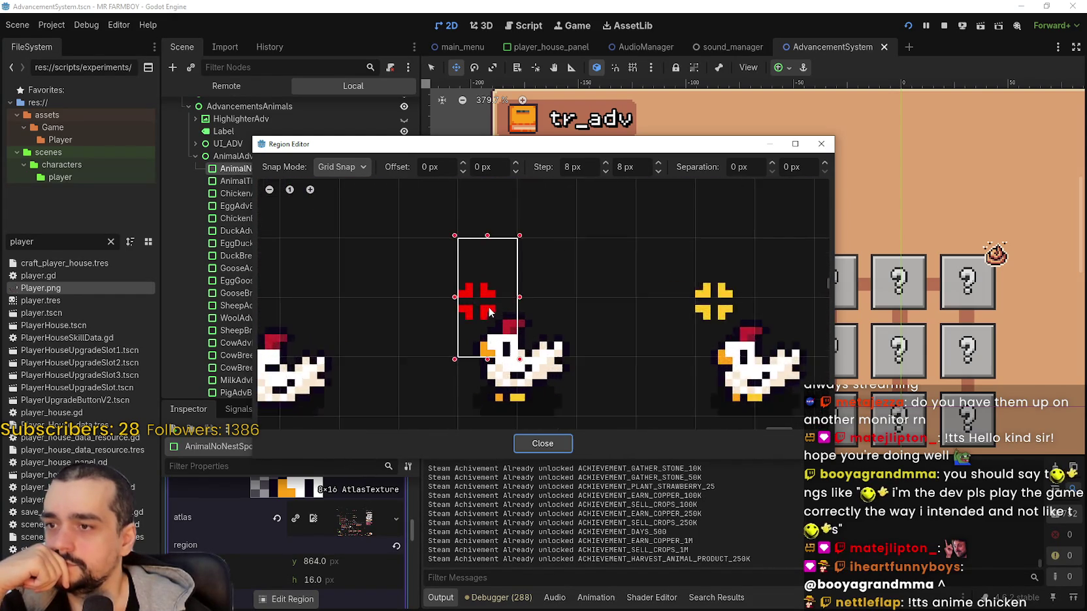
With Pixel Snap on, resize the atlas region to 12x12 around the red mark and close the editor.
{"action": "left_click", "coordinate": [316, 169]}
{"action": "left_click", "coordinate": [356, 203]}
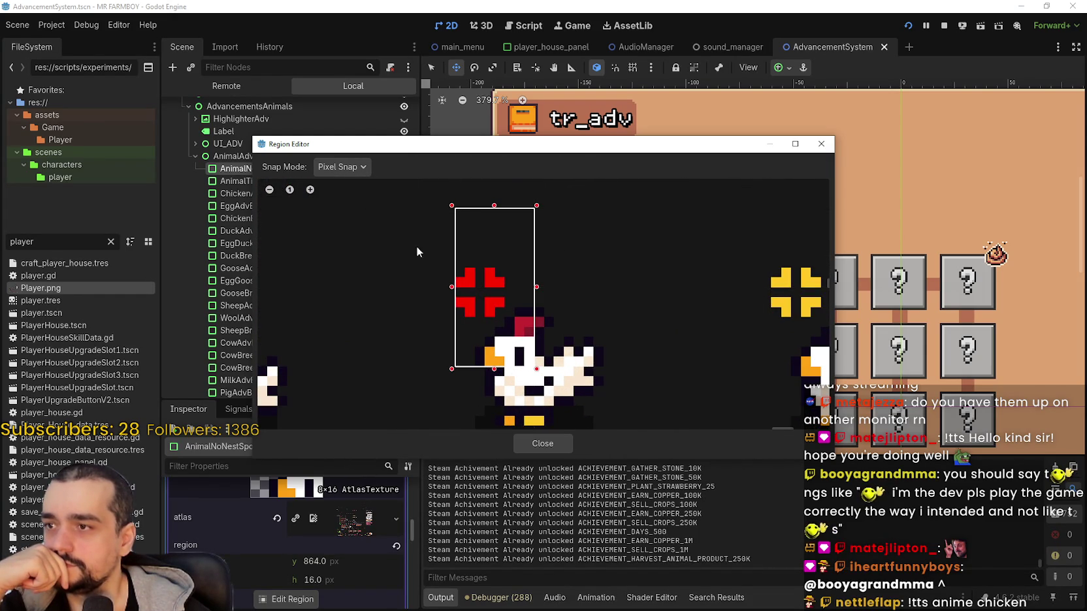
{"action": "left_click_drag", "start_coordinate": [451, 206], "coordinate": [442, 254]}
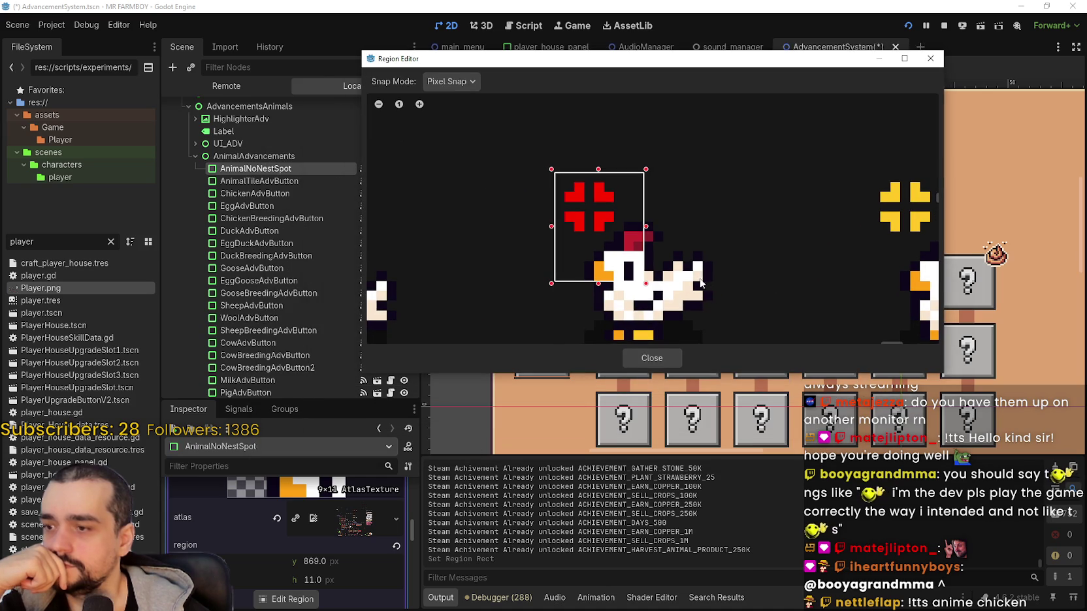
{"action": "left_click_drag", "start_coordinate": [646, 284], "coordinate": [656, 293]}
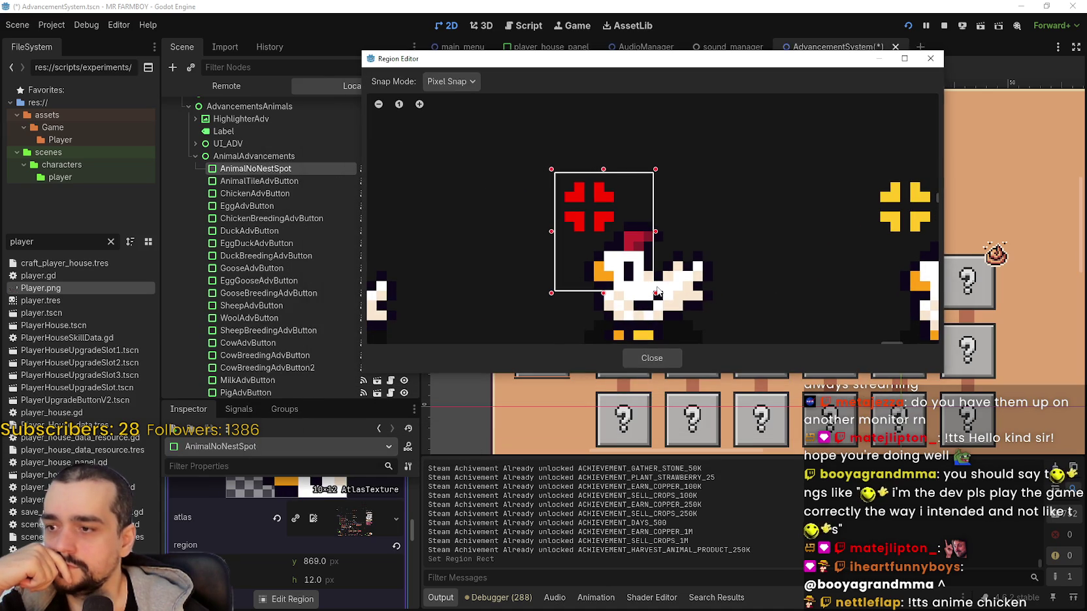
{"action": "scroll", "coordinate": [606, 297], "scroll_direction": "up", "scroll_amount": 1}
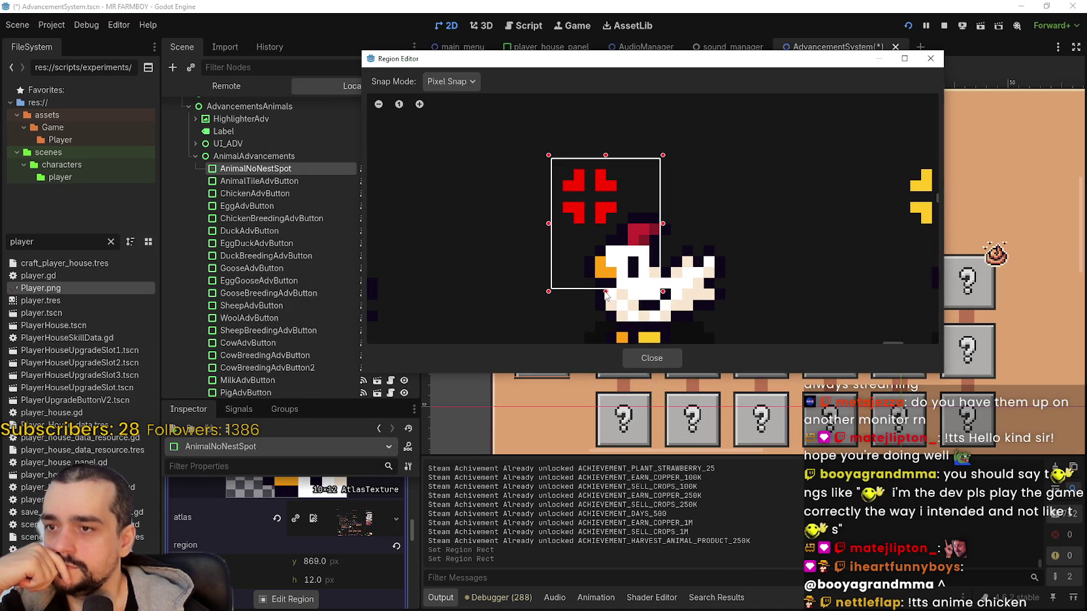
{"action": "left_click_drag", "start_coordinate": [606, 292], "coordinate": [606, 287]}
{"action": "left_click", "coordinate": [606, 281]}
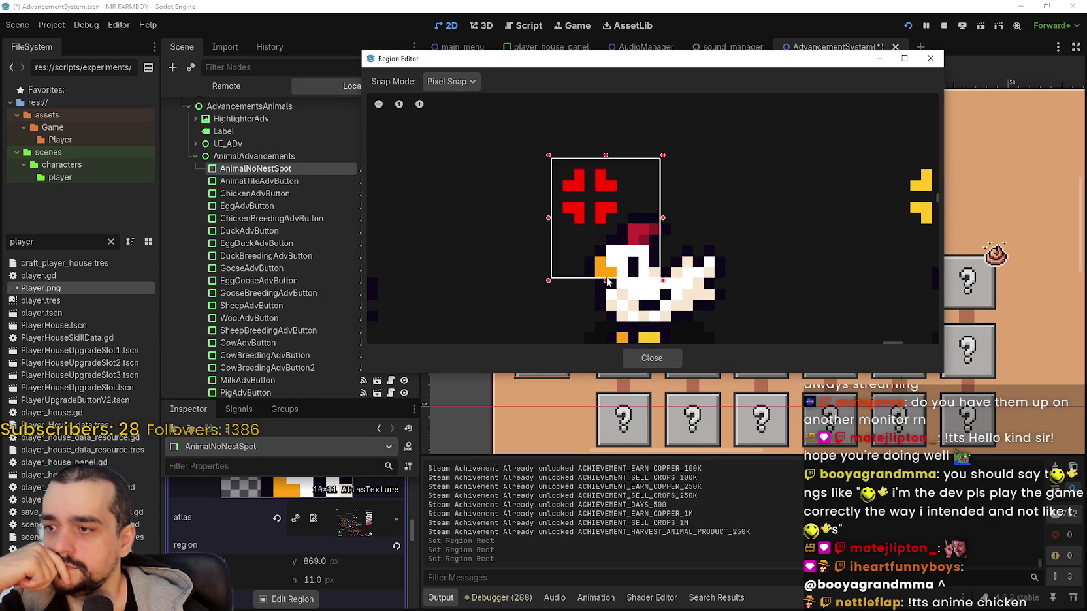
{"action": "mouse_move", "coordinate": [606, 280]}
{"action": "left_mouse_down"}
{"action": "mouse_move", "coordinate": [606, 268]}
{"action": "mouse_move", "coordinate": [612, 306]}
{"action": "mouse_move", "coordinate": [617, 298]}
{"action": "left_mouse_up"}
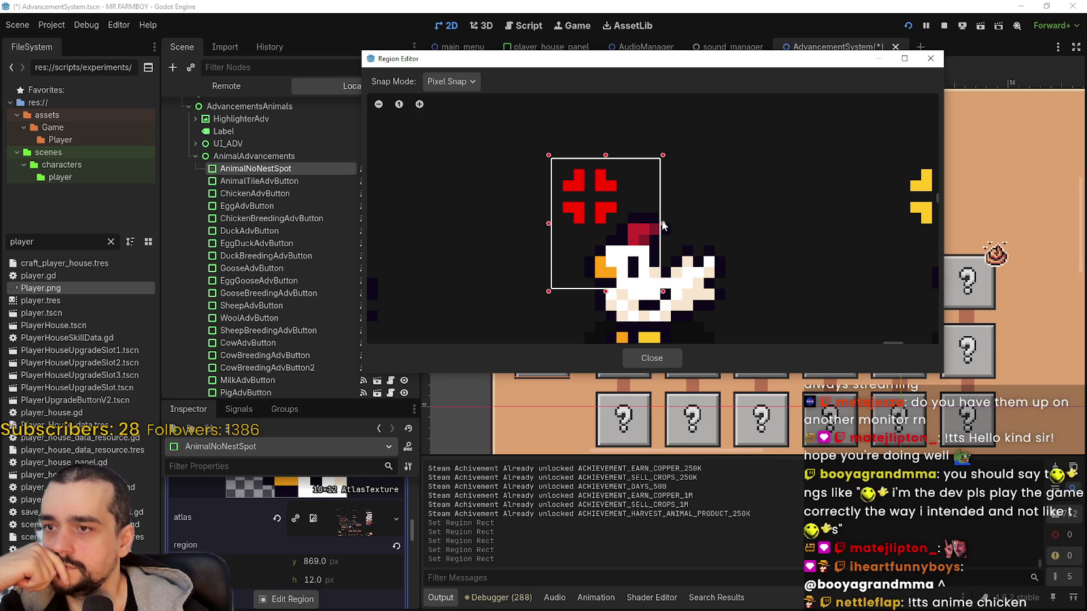
{"action": "left_click_drag", "start_coordinate": [662, 221], "coordinate": [666, 222]}
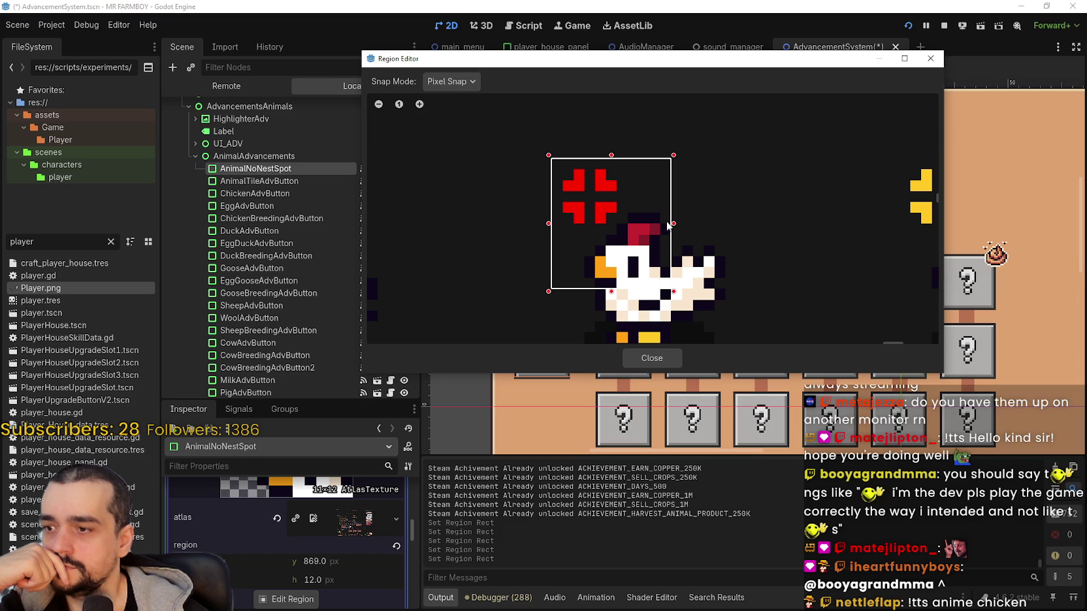
{"action": "left_click", "coordinate": [677, 228]}
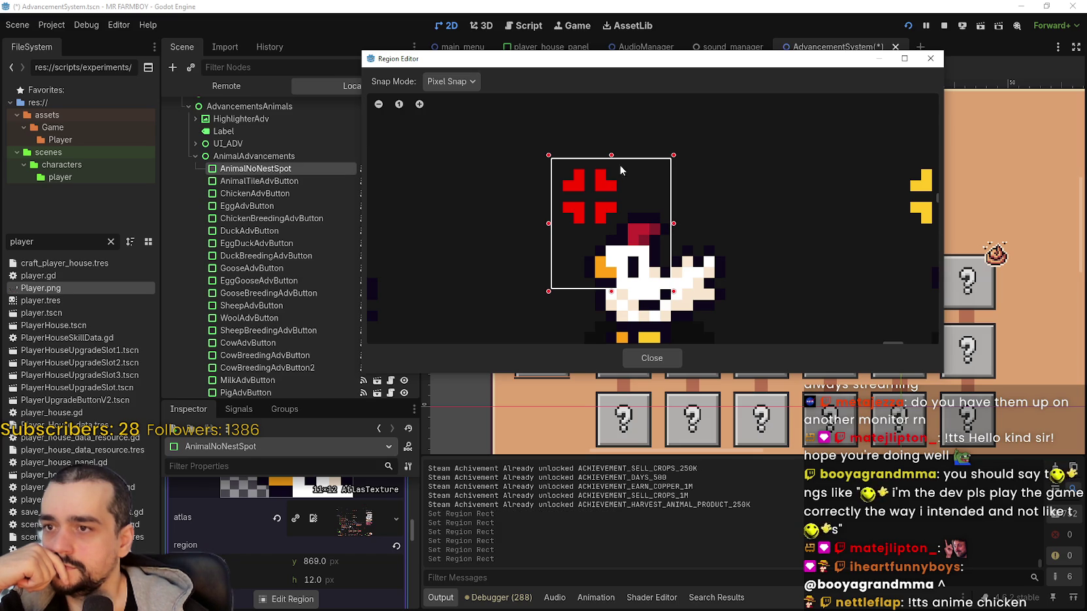
{"action": "left_click_drag", "start_coordinate": [550, 225], "coordinate": [541, 226]}
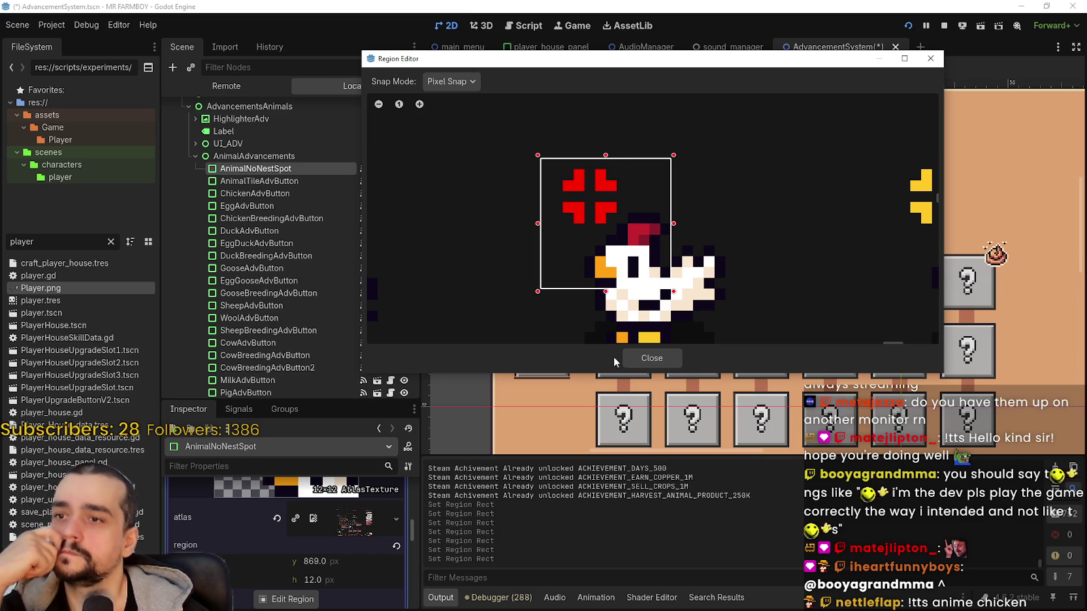
{"action": "left_click", "coordinate": [629, 363]}
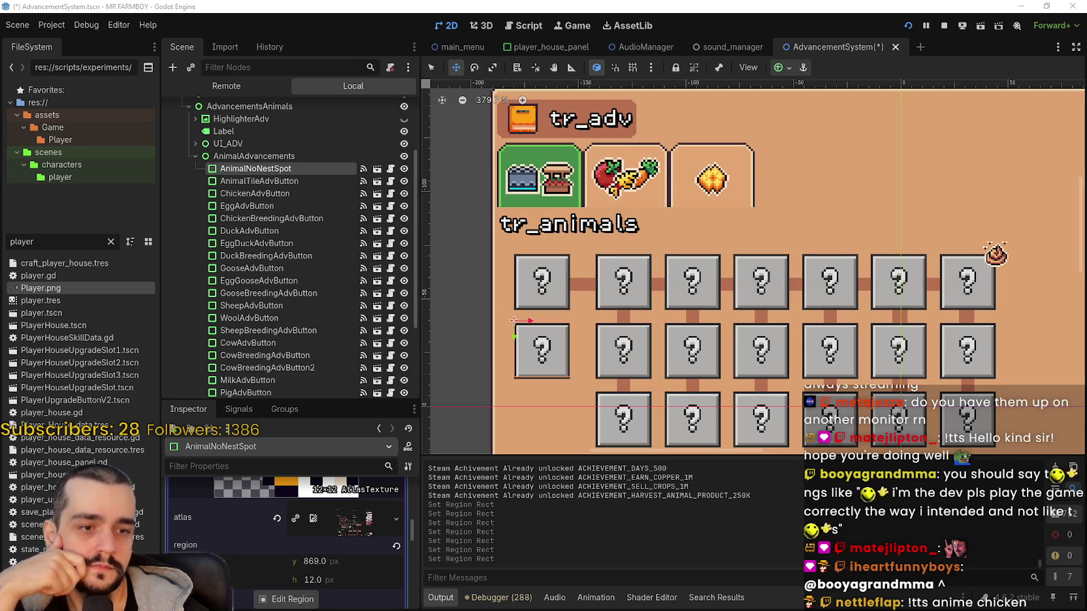
Run the game and browse the Animals tiles from Goose and Sheep down to Chickens.
{"action": "key", "text": "alt+Tab"}
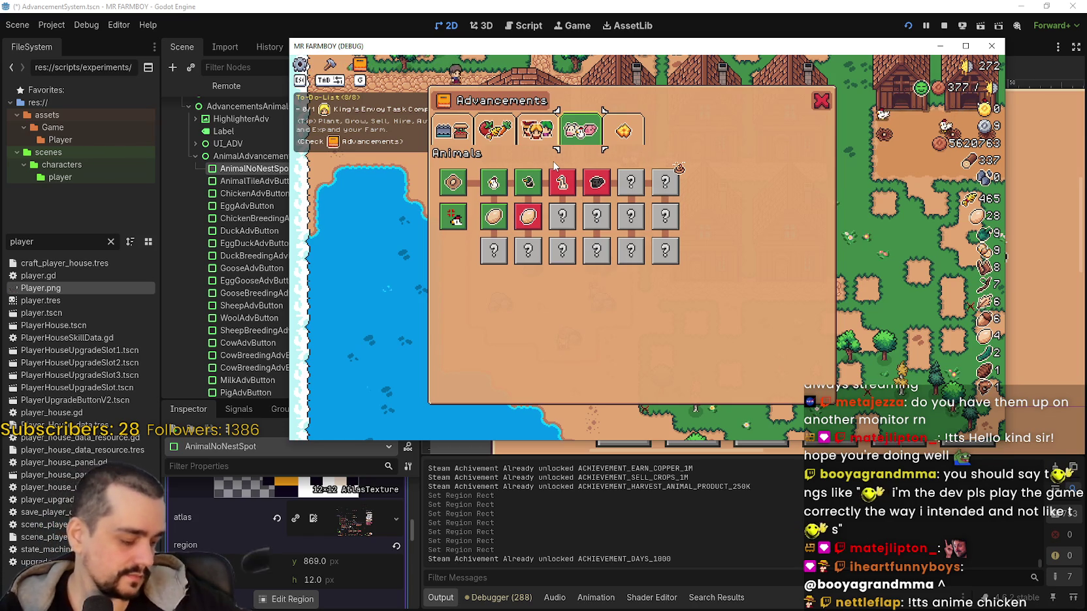
{"action": "key", "text": "Down"}
{"action": "key", "text": "Left"}
{"action": "key", "text": "Left"}
{"action": "key", "text": "Right"}
{"action": "key", "text": "Right"}
{"action": "key", "text": "Right"}
{"action": "key", "text": "Right"}
{"action": "key", "text": "Left"}
{"action": "key", "text": "Left"}
{"action": "key", "text": "Left"}
{"action": "key", "text": "Down"}
{"action": "key", "text": "Left"}
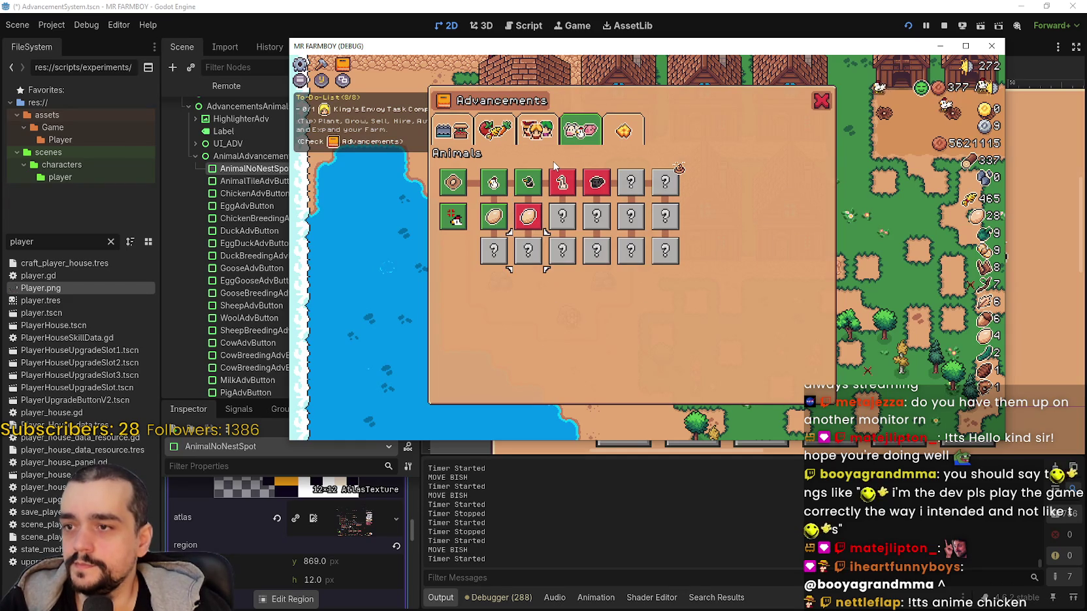
{"action": "key", "text": "Up"}
{"action": "key", "text": "Up"}
{"action": "key", "text": "Down"}
{"action": "key", "text": "Up"}
{"action": "key", "text": "Down"}
{"action": "key", "text": "Down"}
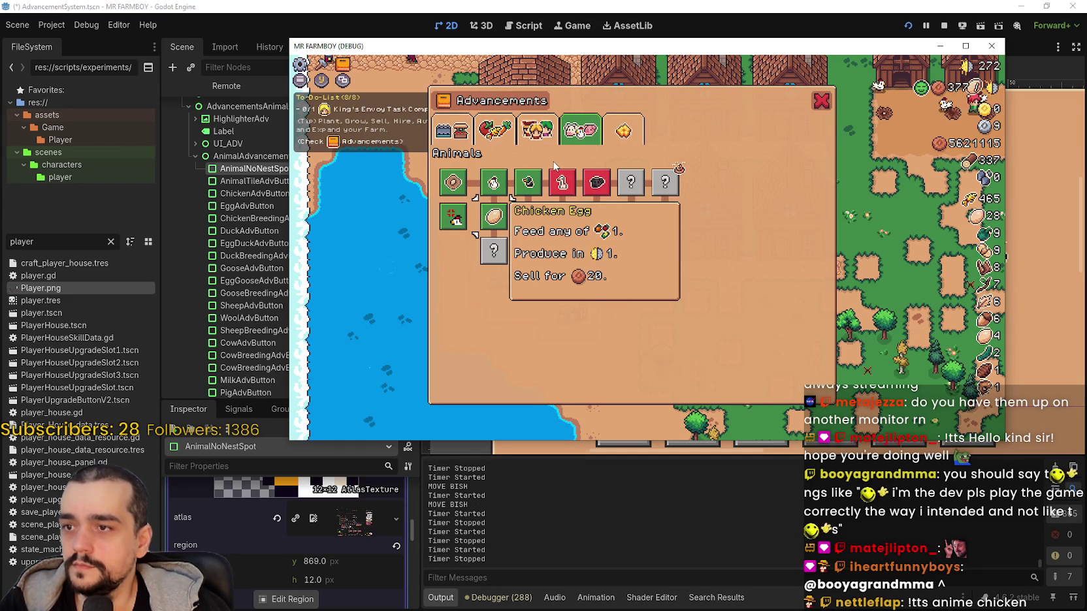
Move through the Duck, Chicken Egg, Sheep and Duck Egg tiles to read their tooltips.
{"action": "key", "text": "Right"}
{"action": "key", "text": "Up"}
{"action": "key", "text": "Right"}
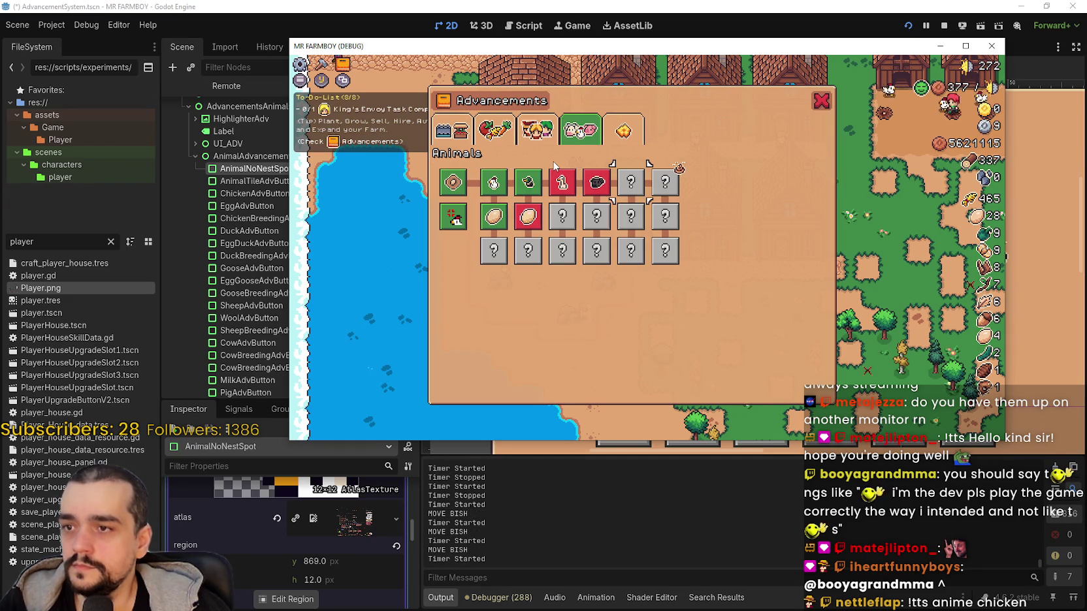
{"action": "key", "text": "Left"}
{"action": "key", "text": "Right"}
{"action": "key", "text": "Right"}
{"action": "key", "text": "Right"}
{"action": "key", "text": "Down"}
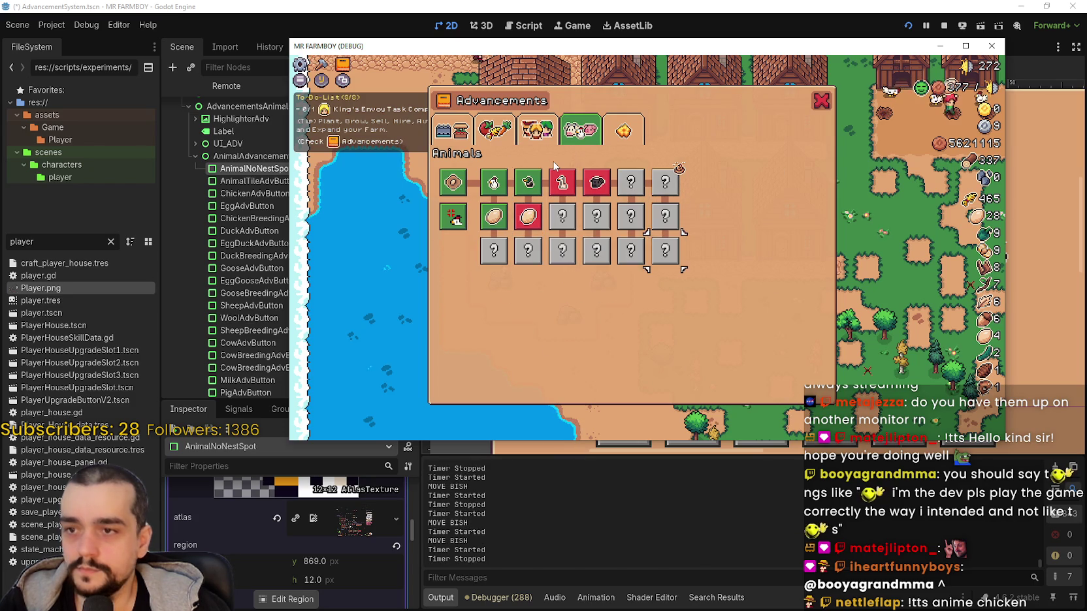
{"action": "key", "text": "Left"}
{"action": "key", "text": "Left"}
{"action": "key", "text": "Left"}
{"action": "key", "text": "Left"}
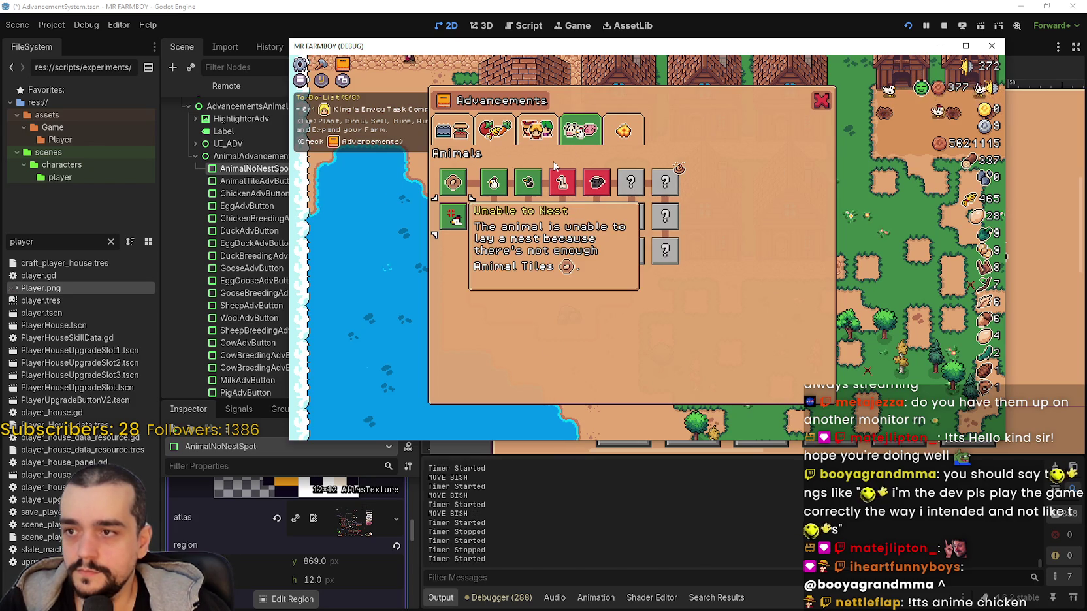
{"action": "key", "text": "Up"}
{"action": "key", "text": "Right"}
{"action": "key", "text": "Right"}
{"action": "key", "text": "Right"}
{"action": "key", "text": "Right"}
{"action": "key", "text": "Down"}
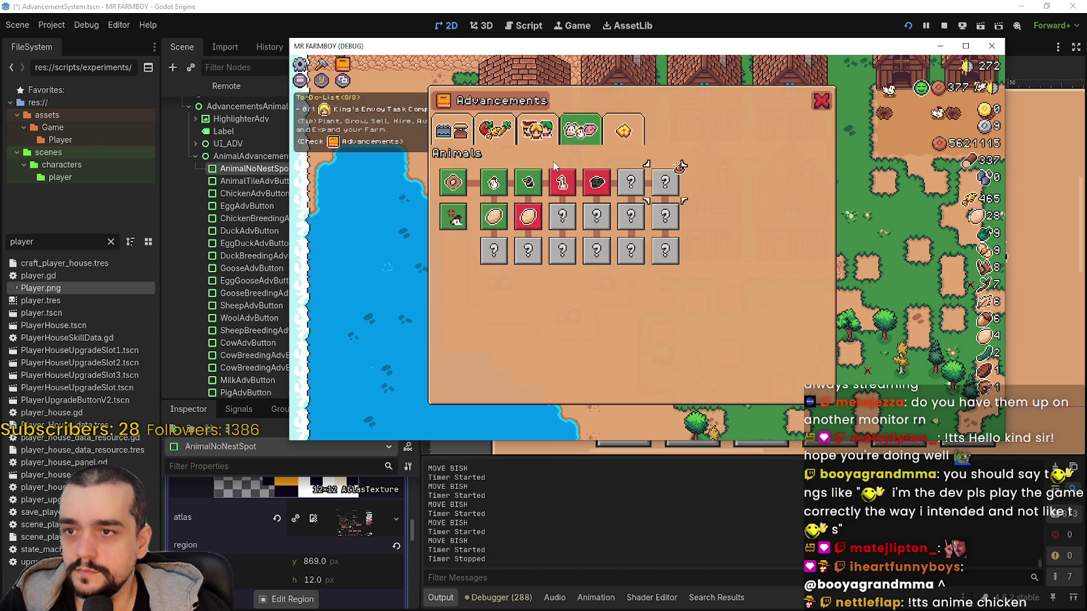
{"action": "key", "text": "Left"}
{"action": "key", "text": "Left"}
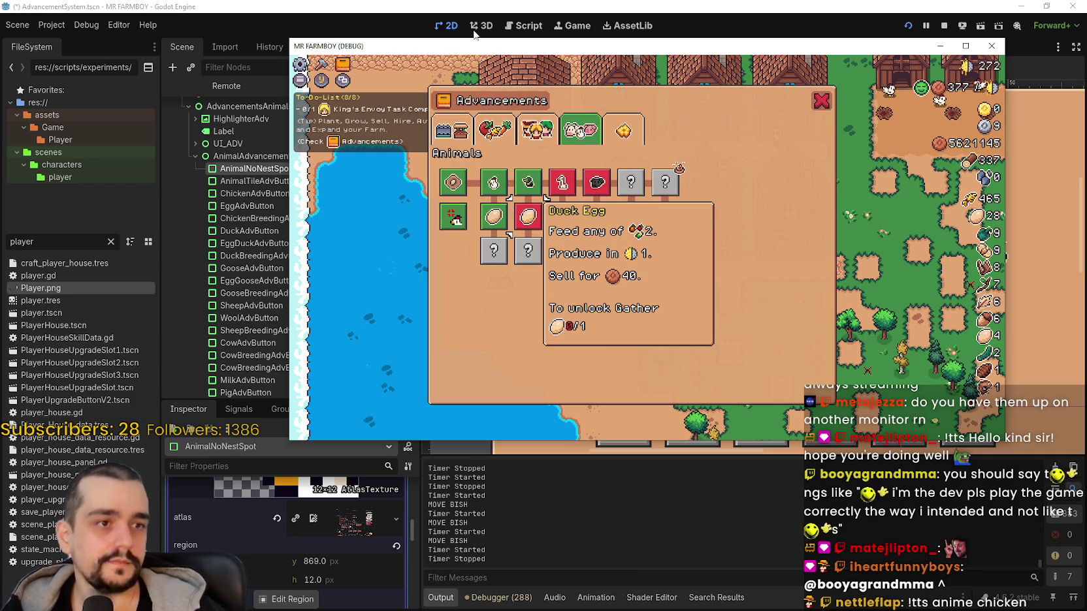
{"action": "mouse_move", "coordinate": [459, 213]}
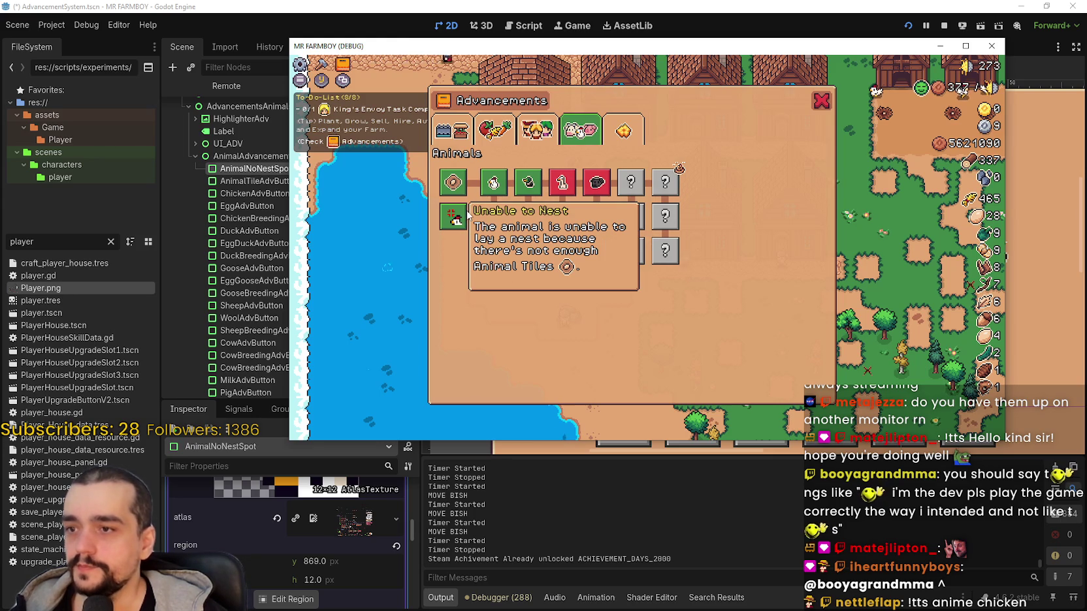
{"action": "mouse_move", "coordinate": [524, 232]}
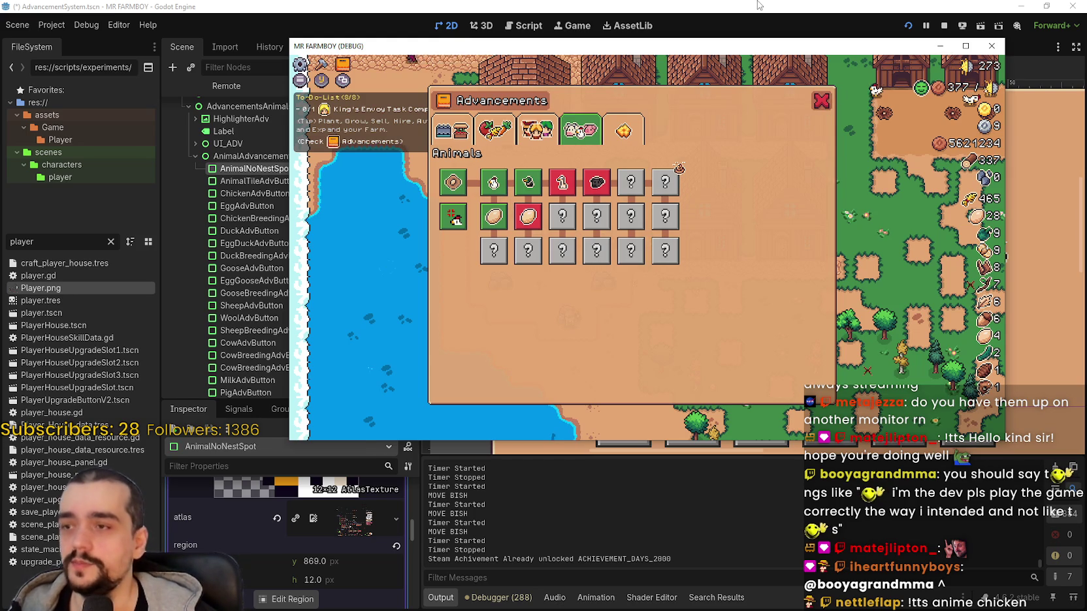
Close the running game, frame the advancement grid, and check the AnimalTileAdvButton settings.
{"action": "left_click", "coordinate": [944, 26]}
{"action": "mouse_move", "coordinate": [653, 157]}
{"action": "left_mouse_down"}
{"action": "mouse_move", "coordinate": [684, 190]}
{"action": "mouse_move", "coordinate": [683, 113]}
{"action": "left_mouse_up"}
{"action": "scroll", "coordinate": [627, 320], "scroll_direction": "up", "scroll_amount": 2}
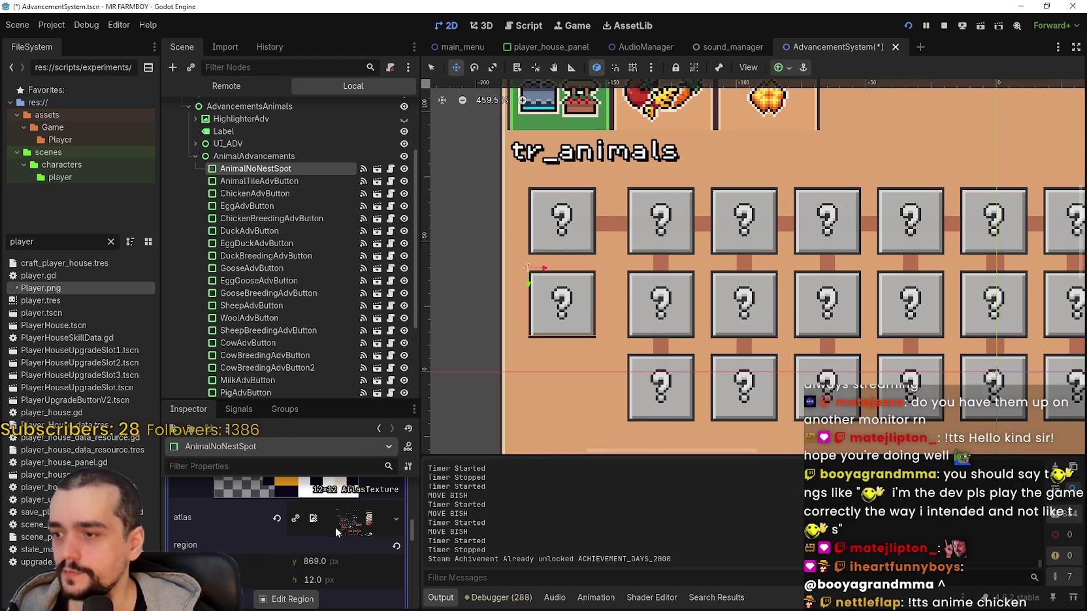
{"action": "scroll", "coordinate": [337, 534], "scroll_direction": "up", "scroll_amount": 6}
{"action": "scroll", "coordinate": [347, 525], "scroll_direction": "up", "scroll_amount": 3}
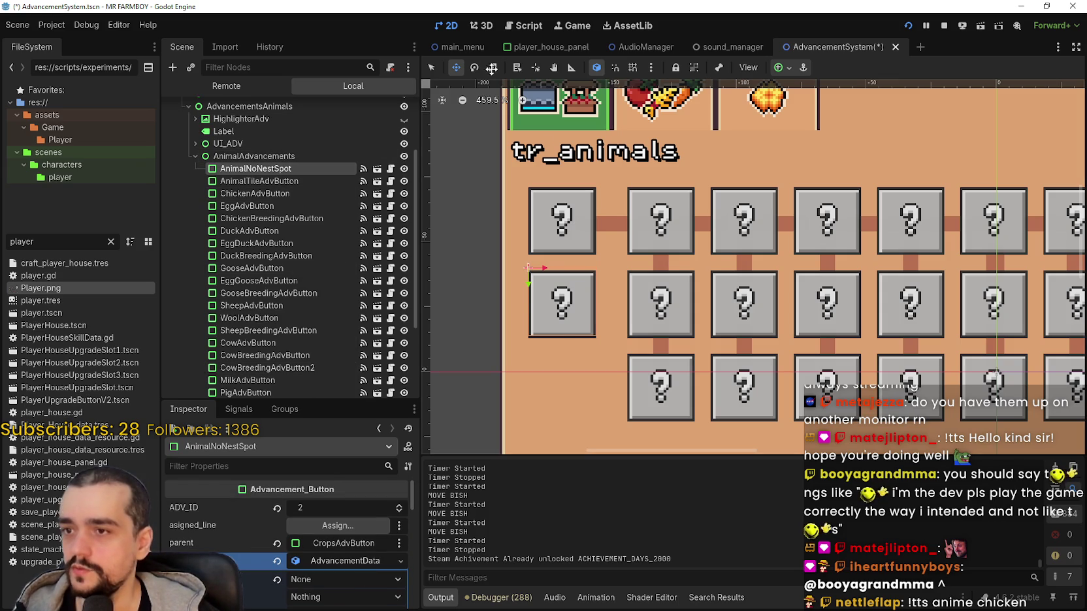
{"action": "left_click", "coordinate": [431, 68]}
{"action": "left_click", "coordinate": [558, 223]}
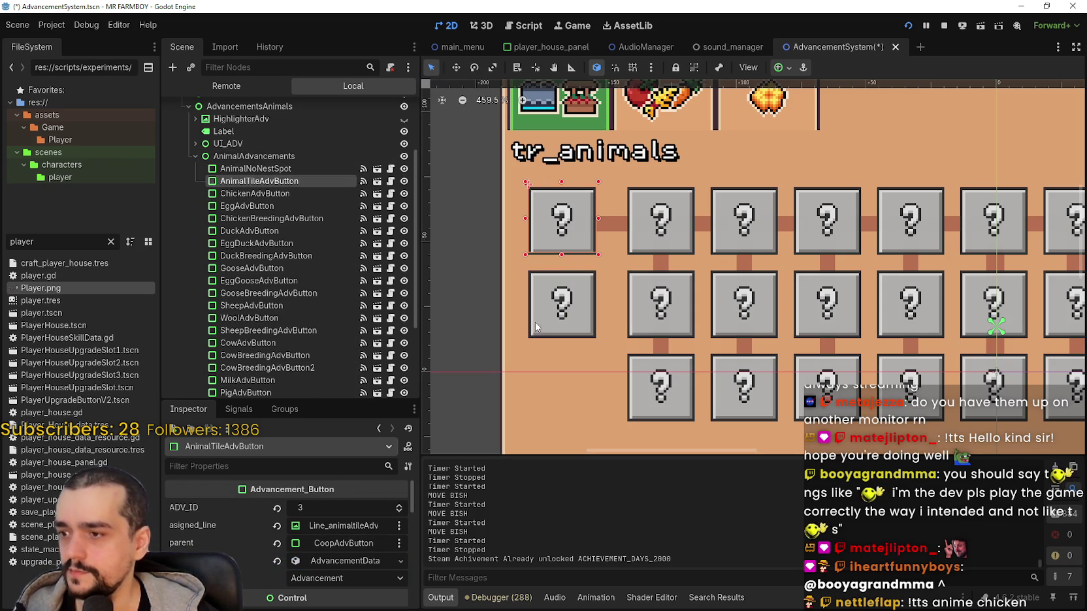
Raise AnimalNoNestSpot's ADV_ID from 2 to 3, save the scene, and duplicate the node.
{"action": "left_click", "coordinate": [548, 311]}
{"action": "left_click", "coordinate": [400, 508]}
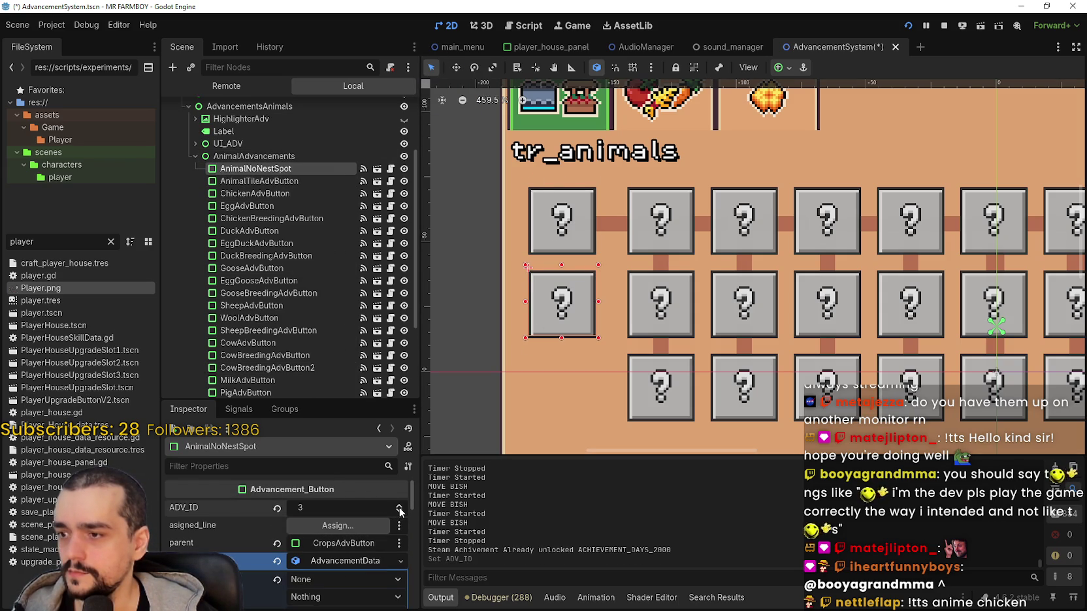
{"action": "key", "text": "ctrl+s"}
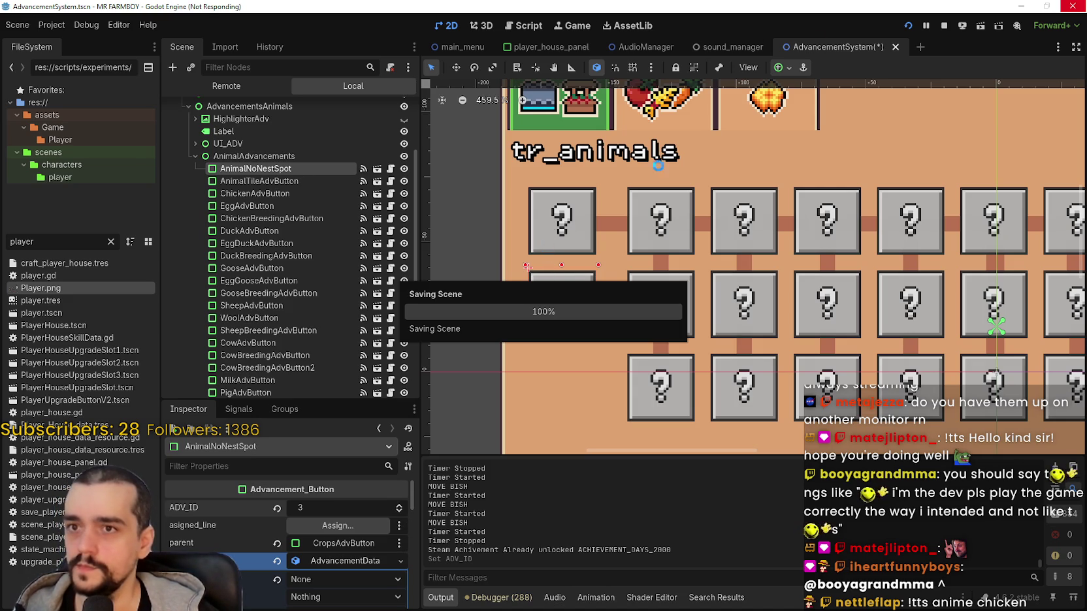
{"action": "left_click", "coordinate": [940, 29]}
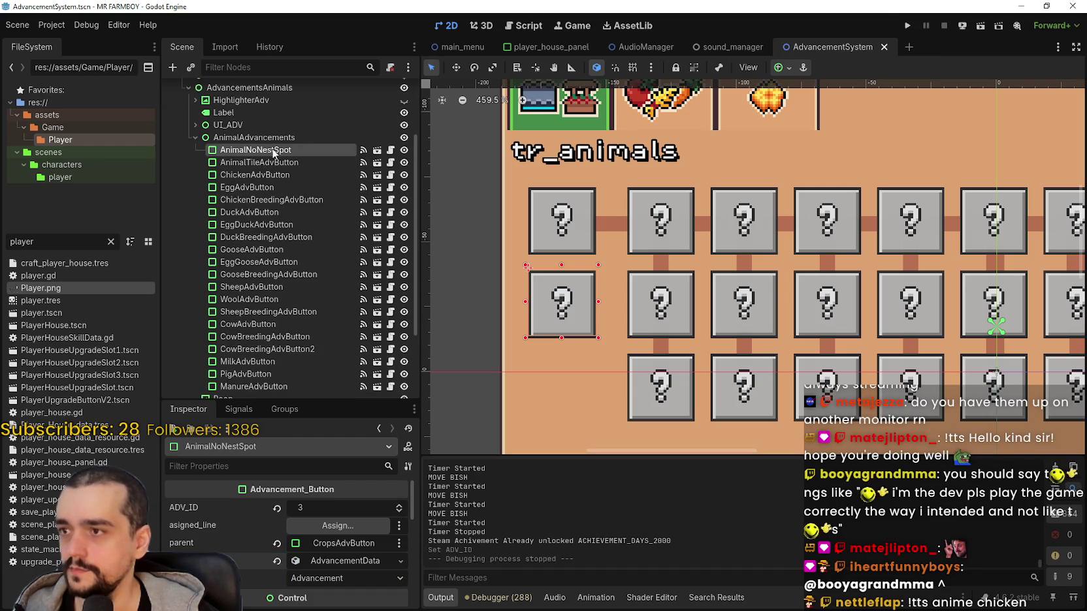
{"action": "key", "text": "ctrl+d"}
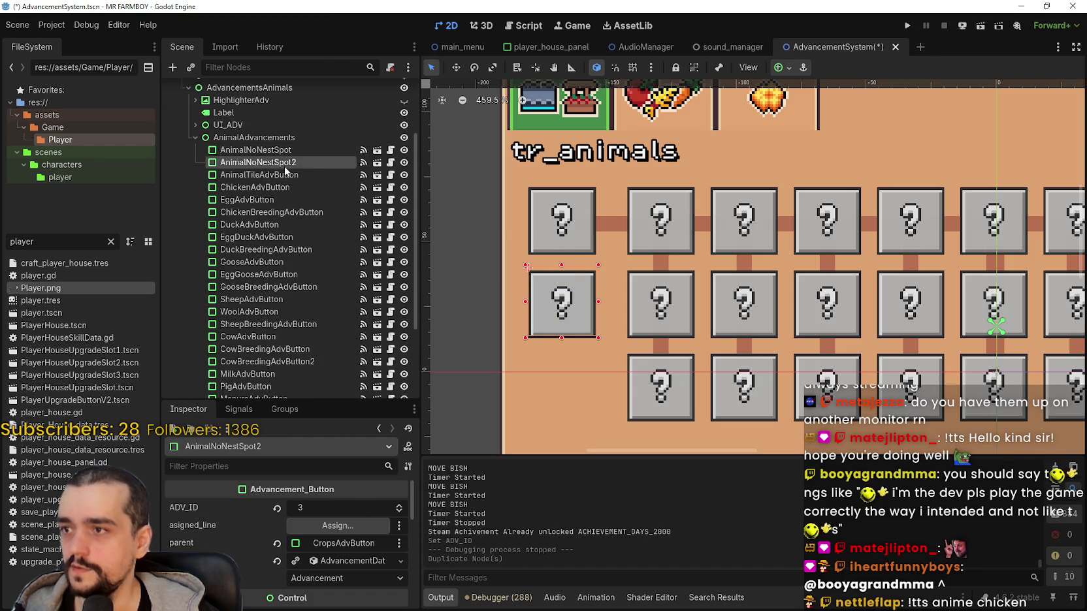
Rename the duplicated AnimalNoNestSpot2 node to AnimalHungry and save the scene.
{"action": "double_click", "coordinate": [304, 165]}
{"action": "left_click_drag", "start_coordinate": [248, 162], "coordinate": [328, 169]}
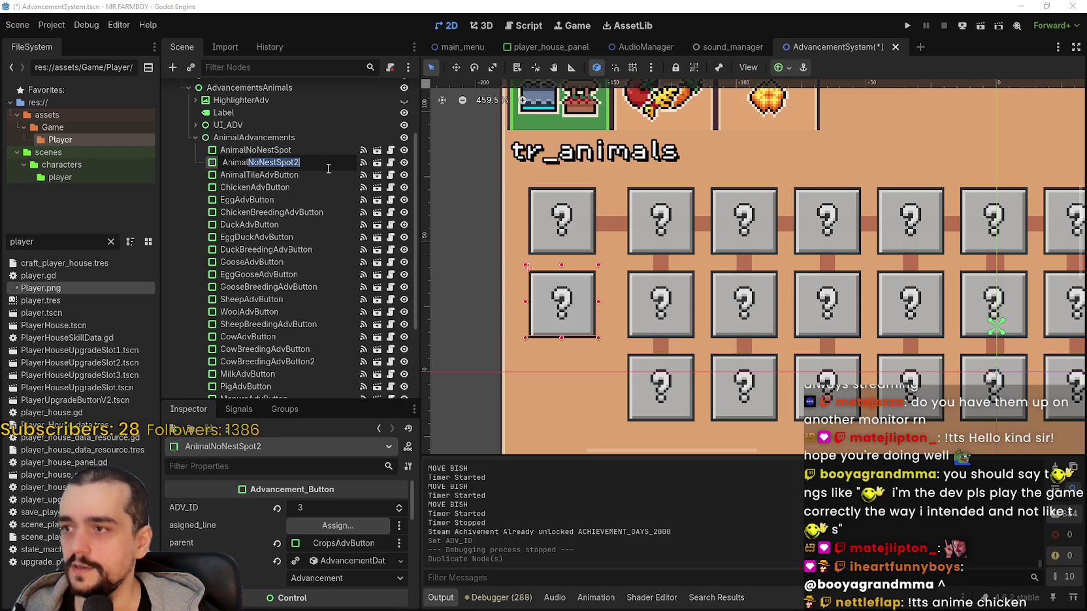
{"action": "type", "text": "HG"}
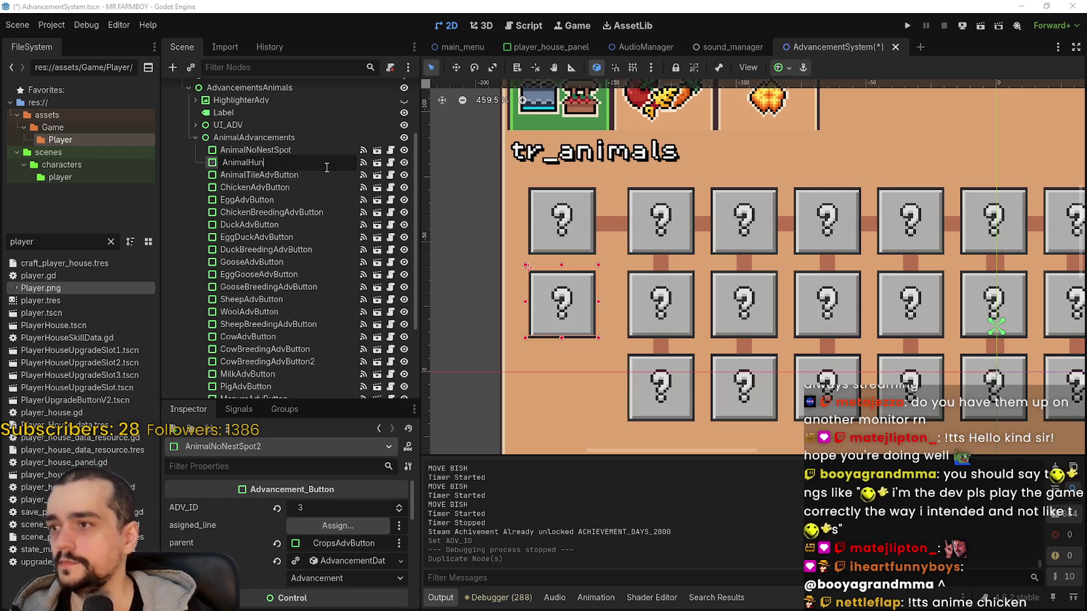
{"action": "key", "text": "Return"}
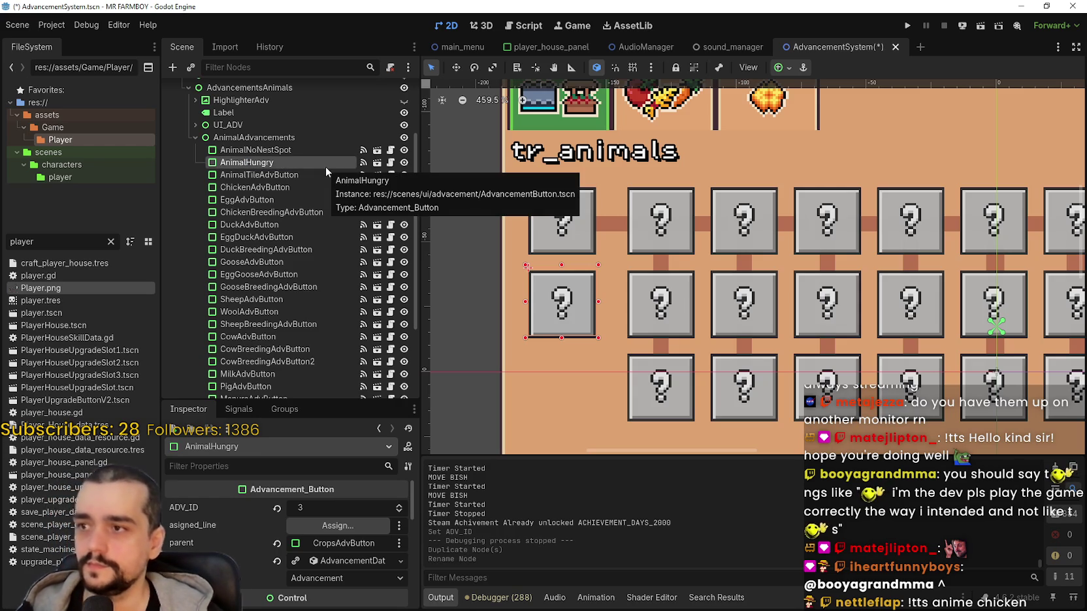
{"action": "key", "text": "ctrl+s"}
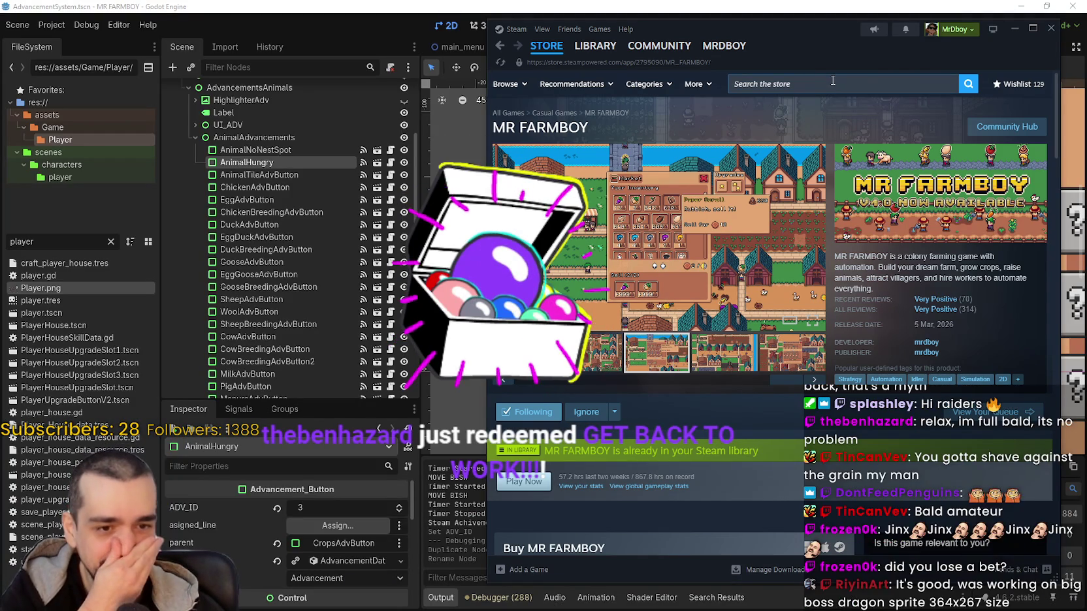
Scroll through the Steam wishlist and open the Woods Of War store page from its thumbnail.
{"action": "left_click", "coordinate": [1014, 85]}
{"action": "scroll", "coordinate": [653, 324], "scroll_direction": "down", "scroll_amount": 10}
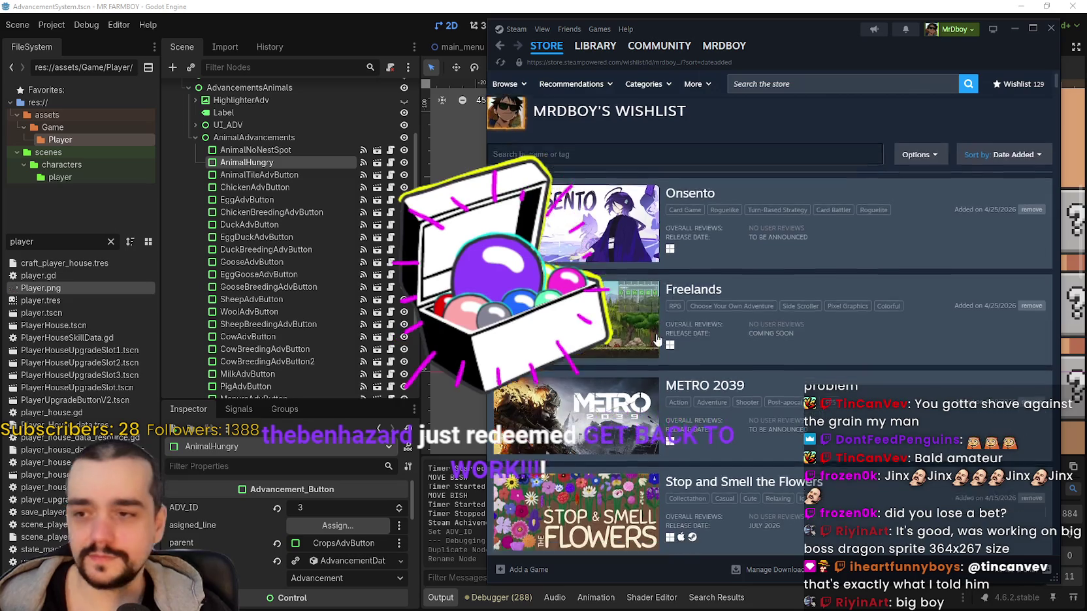
{"action": "scroll", "coordinate": [581, 352], "scroll_direction": "down", "scroll_amount": 12}
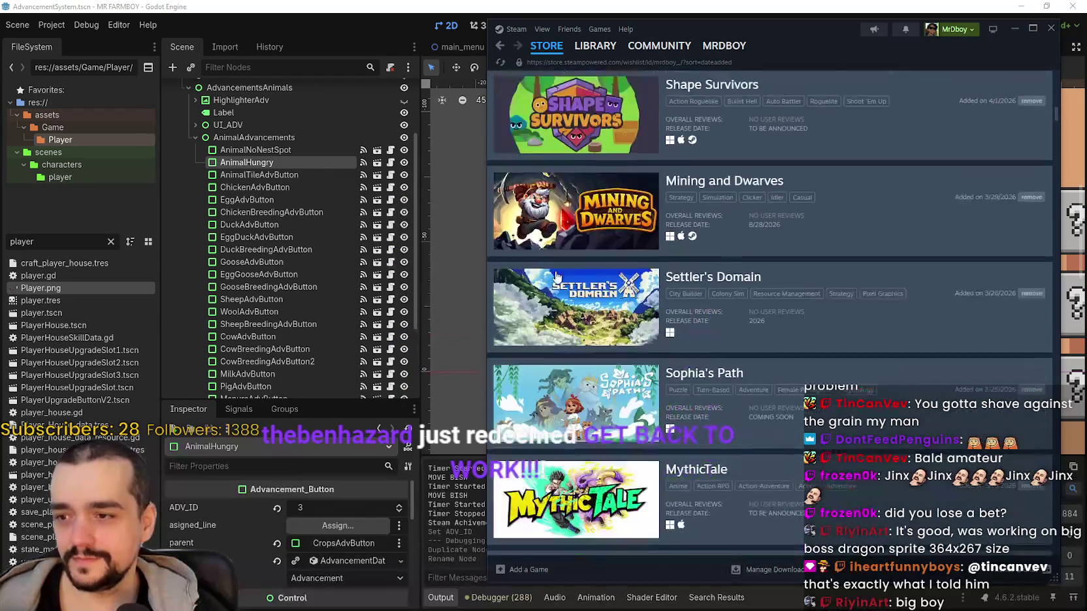
{"action": "scroll", "coordinate": [581, 351], "scroll_direction": "down", "scroll_amount": 12}
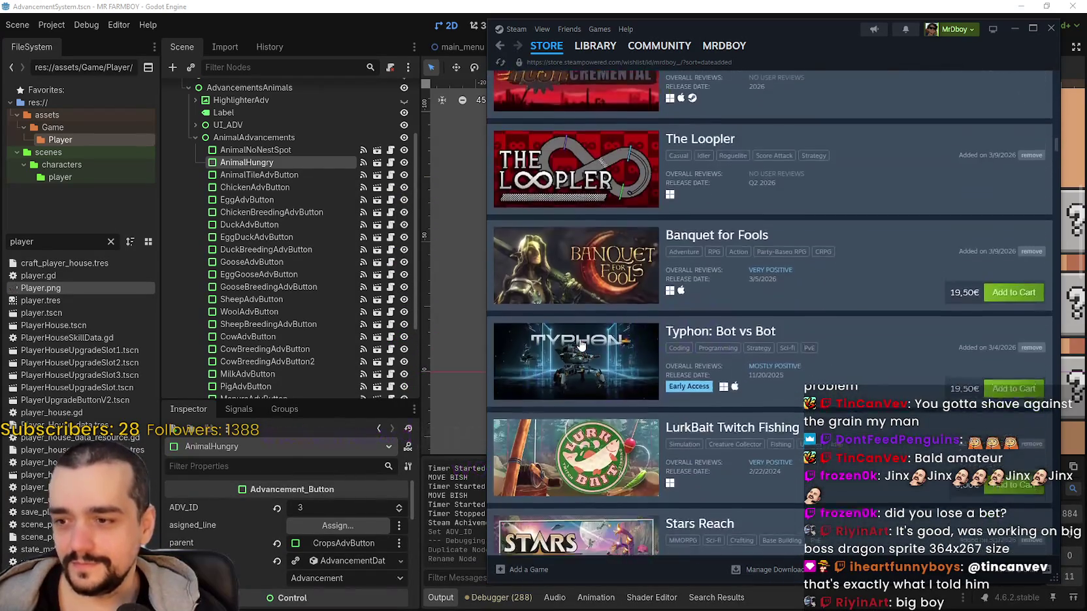
{"action": "mouse_move", "coordinate": [1059, 155]}
{"action": "left_mouse_down"}
{"action": "mouse_move", "coordinate": [1022, 513]}
{"action": "mouse_move", "coordinate": [1029, 540]}
{"action": "mouse_move", "coordinate": [1031, 339]}
{"action": "left_mouse_up"}
{"action": "scroll", "coordinate": [1031, 330], "scroll_direction": "up", "scroll_amount": 5}
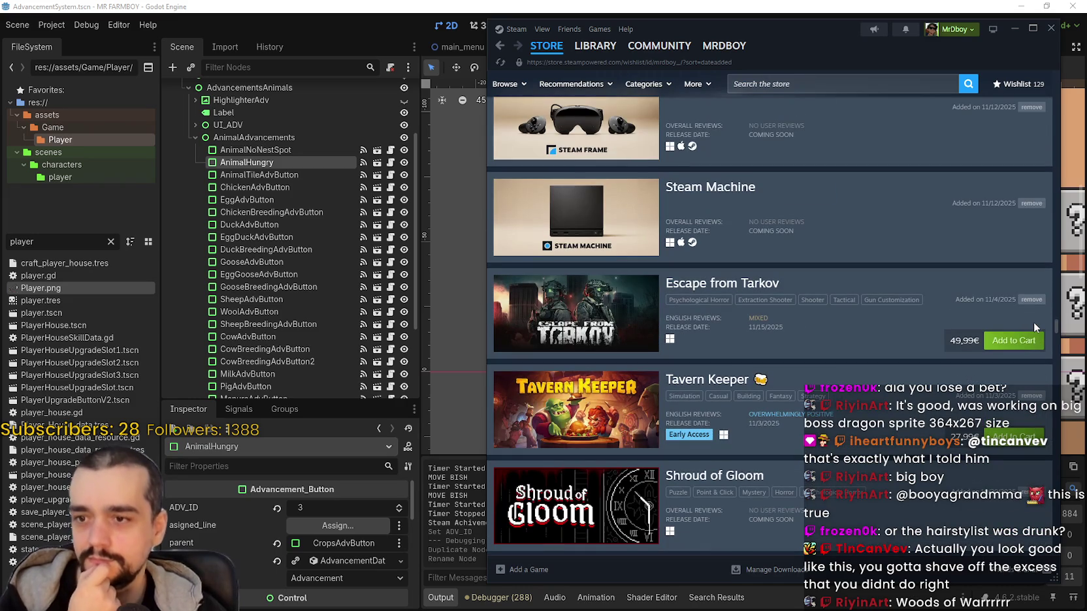
{"action": "scroll", "coordinate": [1033, 327], "scroll_direction": "down", "scroll_amount": 1}
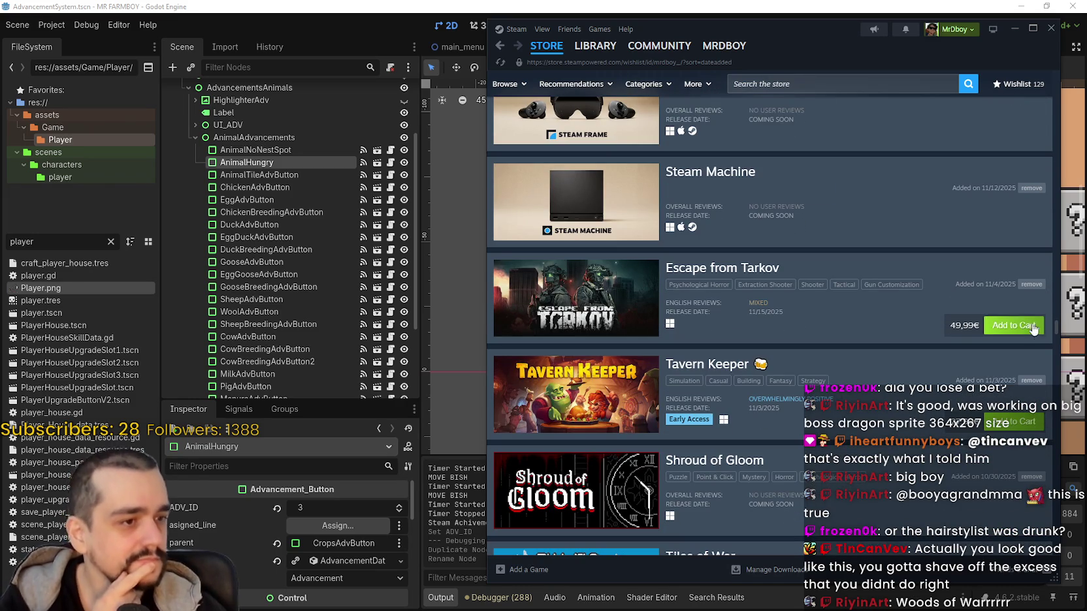
{"action": "mouse_move", "coordinate": [1050, 329]}
{"action": "left_mouse_down"}
{"action": "mouse_move", "coordinate": [1055, 139]}
{"action": "mouse_move", "coordinate": [1042, 102]}
{"action": "mouse_move", "coordinate": [1027, 363]}
{"action": "mouse_move", "coordinate": [1007, 417]}
{"action": "left_mouse_up"}
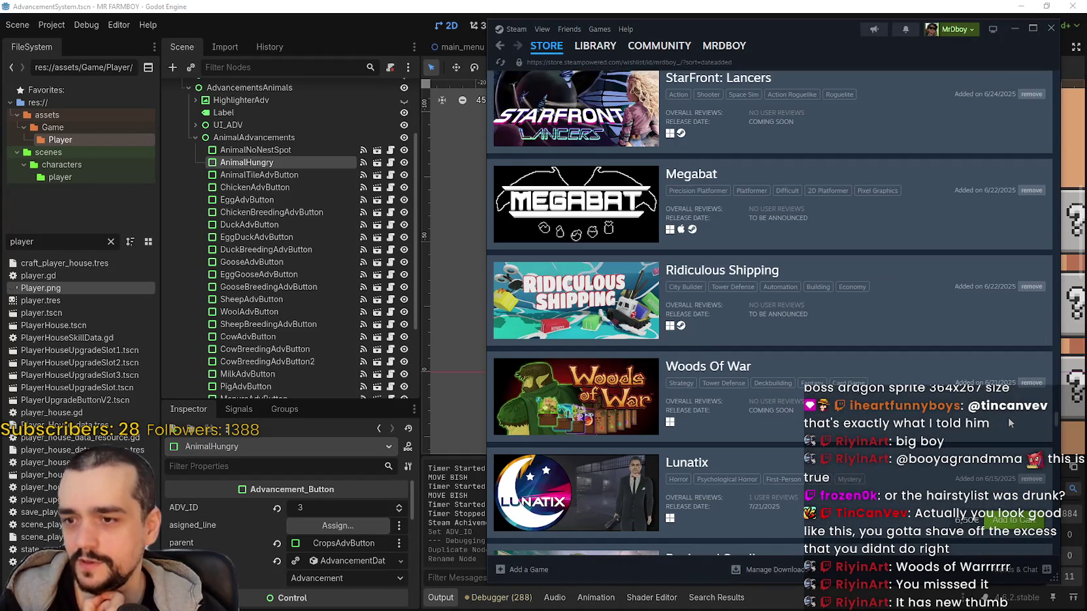
{"action": "left_click", "coordinate": [619, 390]}
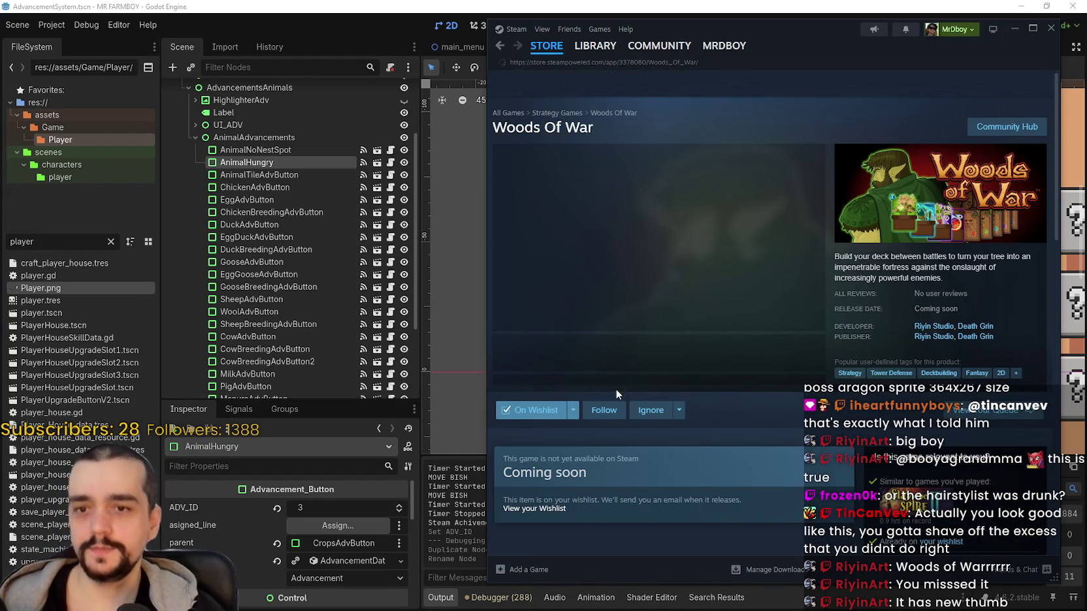
Copy the Woods Of War Steam store page URL and play its trailer fullscreen.
{"action": "left_click_drag", "start_coordinate": [805, 35], "coordinate": [778, 36]}
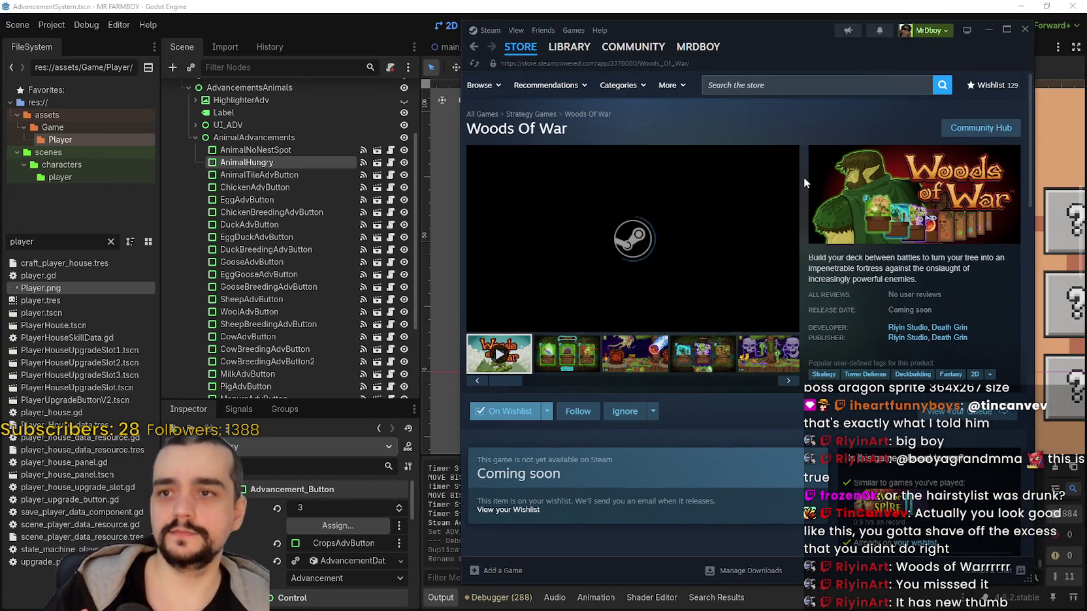
{"action": "right_click", "coordinate": [827, 260]}
{"action": "left_click", "coordinate": [864, 325]}
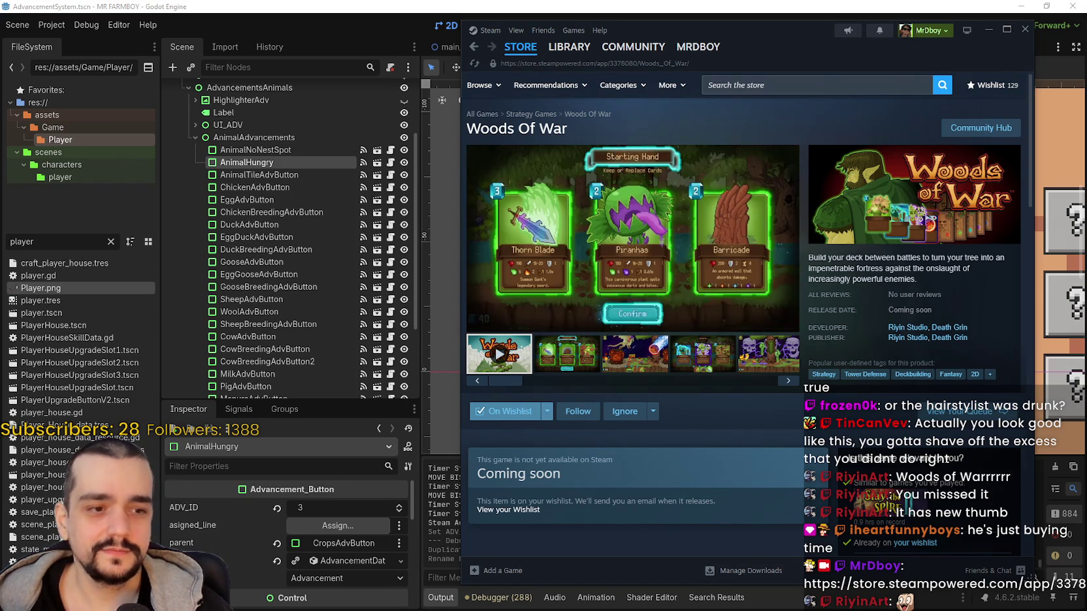
{"action": "left_click", "coordinate": [747, 320]}
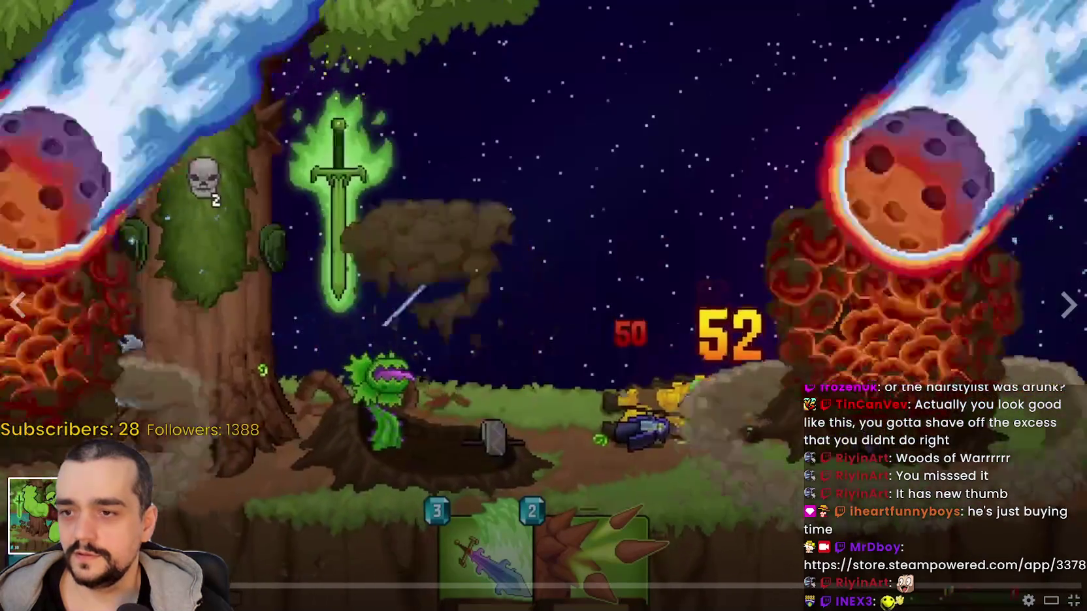
Watch the Woods Of War trailer through its card-battle scenes, then pause it and exit fullscreen.
{"action": "left_click", "coordinate": [336, 413]}
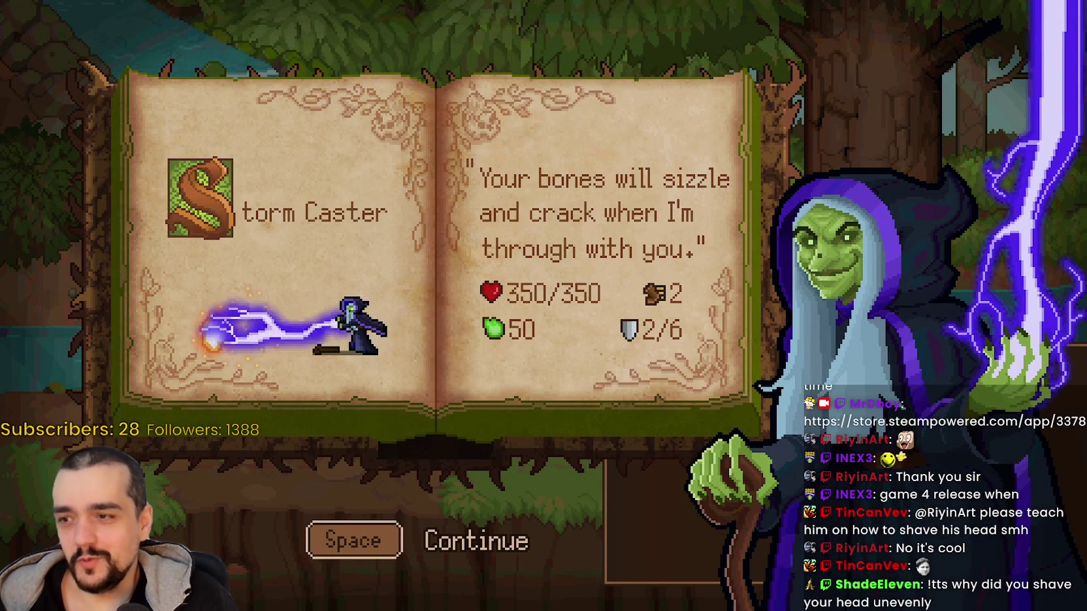
{"action": "key", "text": "space"}
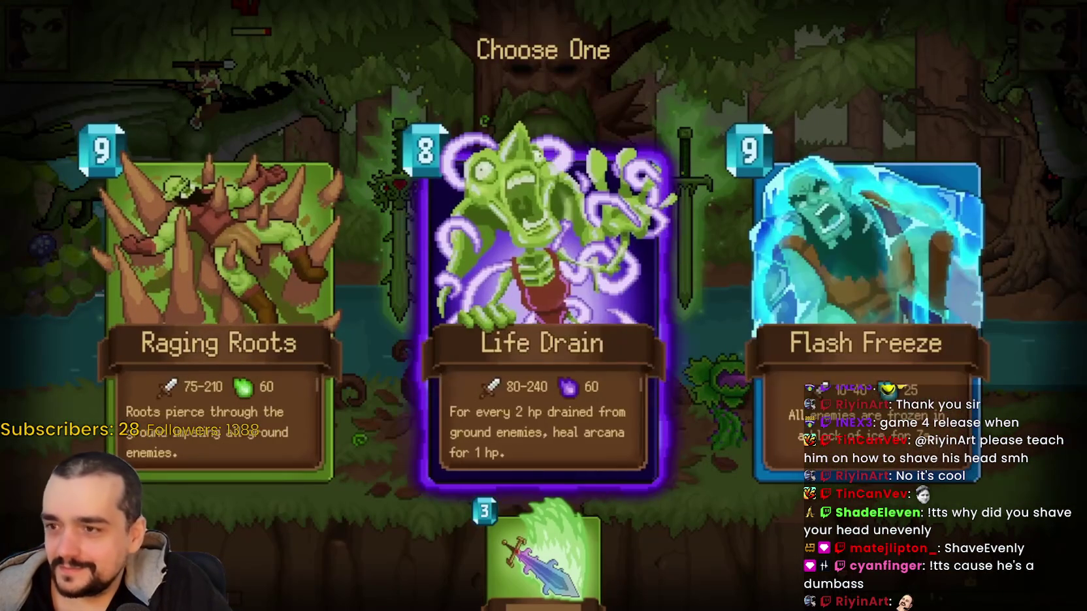
{"action": "key", "text": "space"}
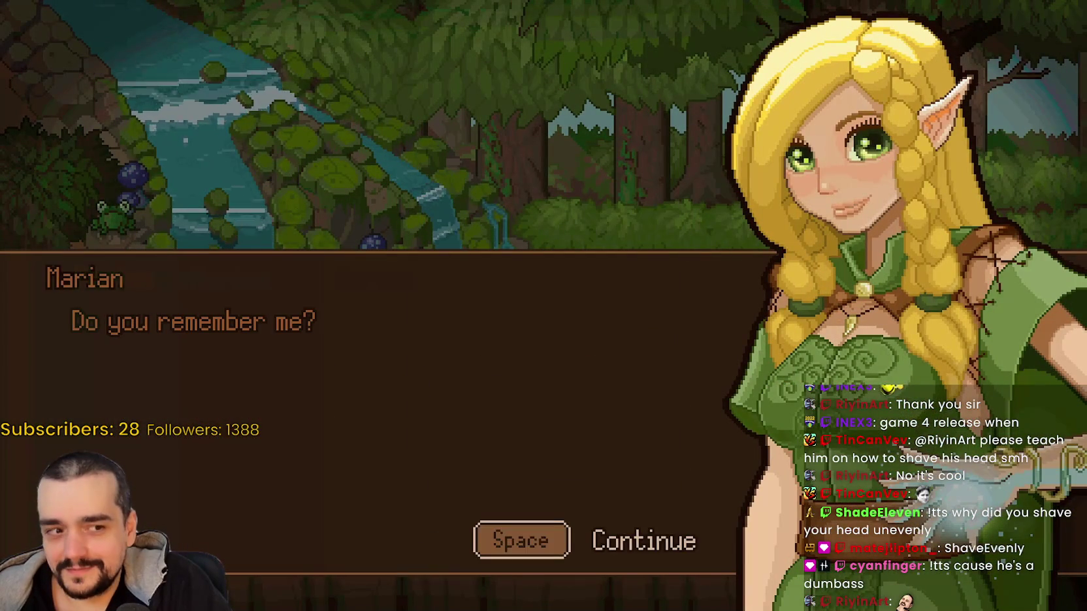
{"action": "key", "text": "space"}
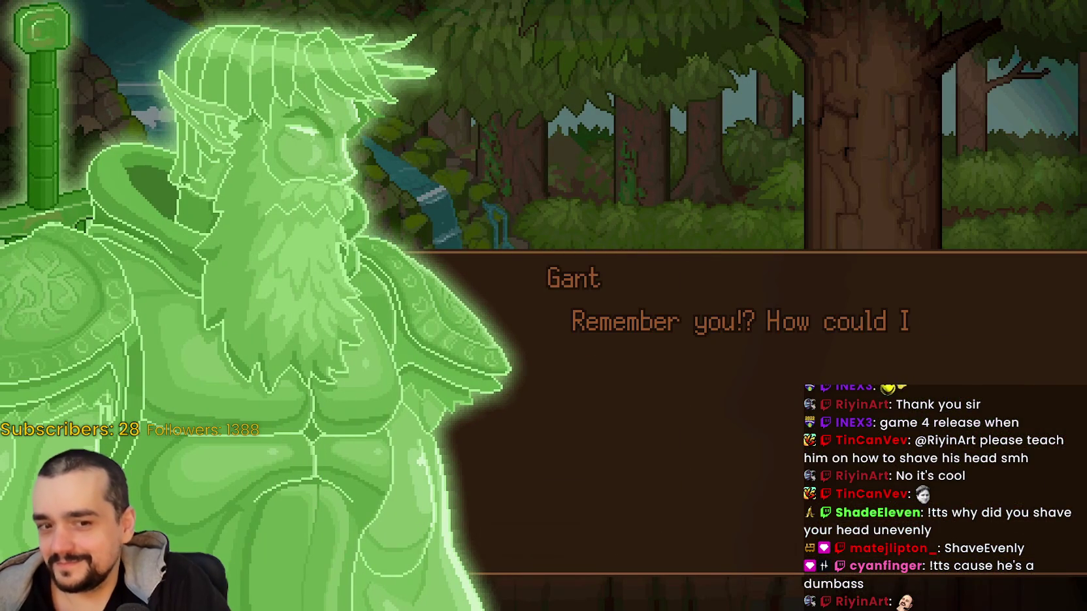
{"action": "key", "text": "space"}
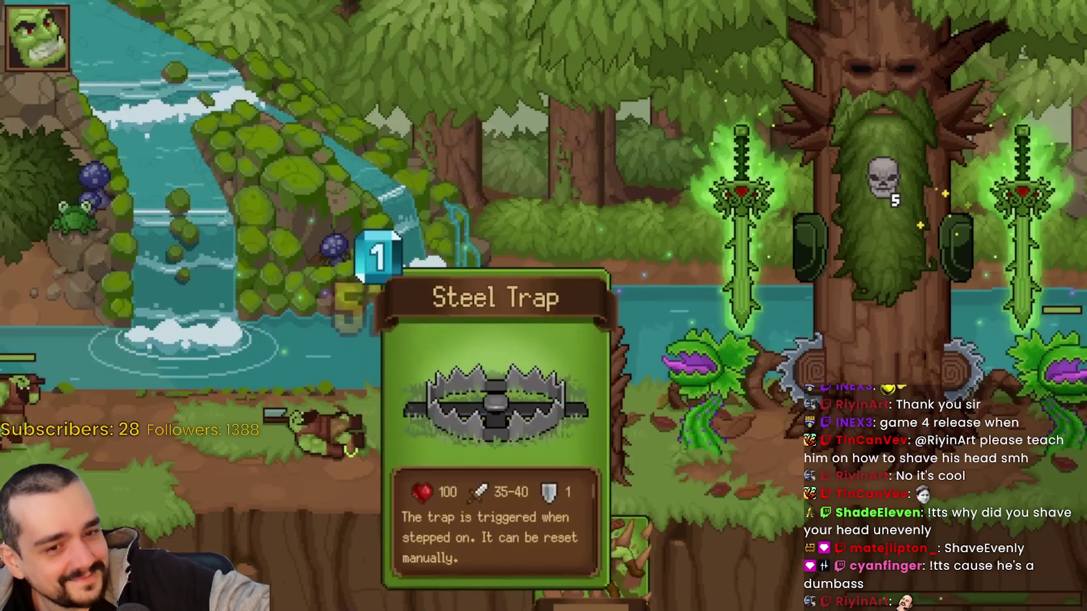
{"action": "left_click_drag", "start_coordinate": [496, 562], "coordinate": [507, 416]}
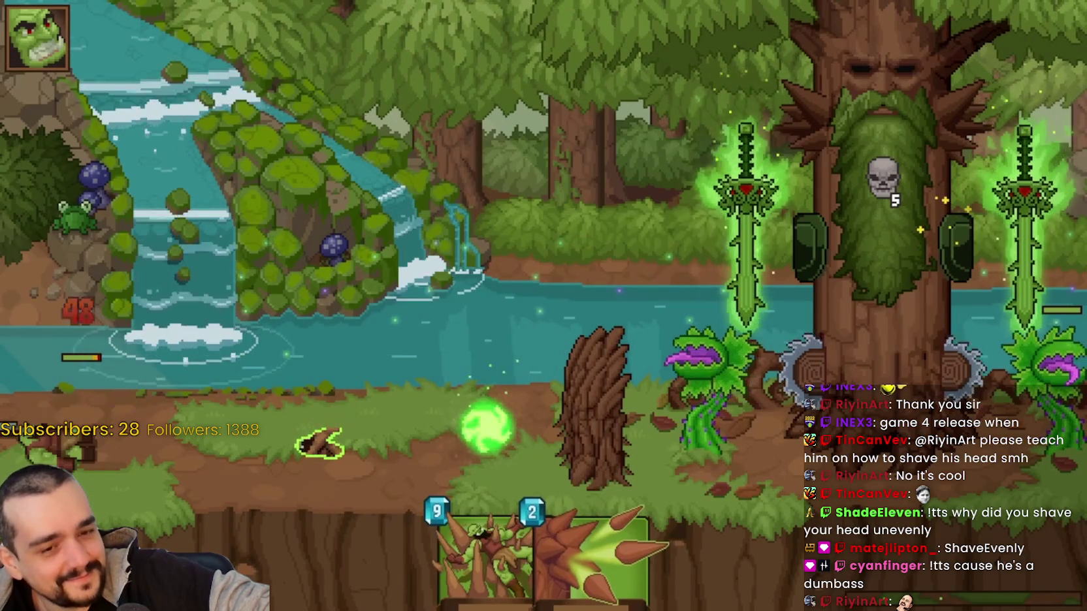
{"action": "mouse_move", "coordinate": [464, 436]}
{"action": "left_click_drag", "start_coordinate": [464, 436], "coordinate": [807, 104]}
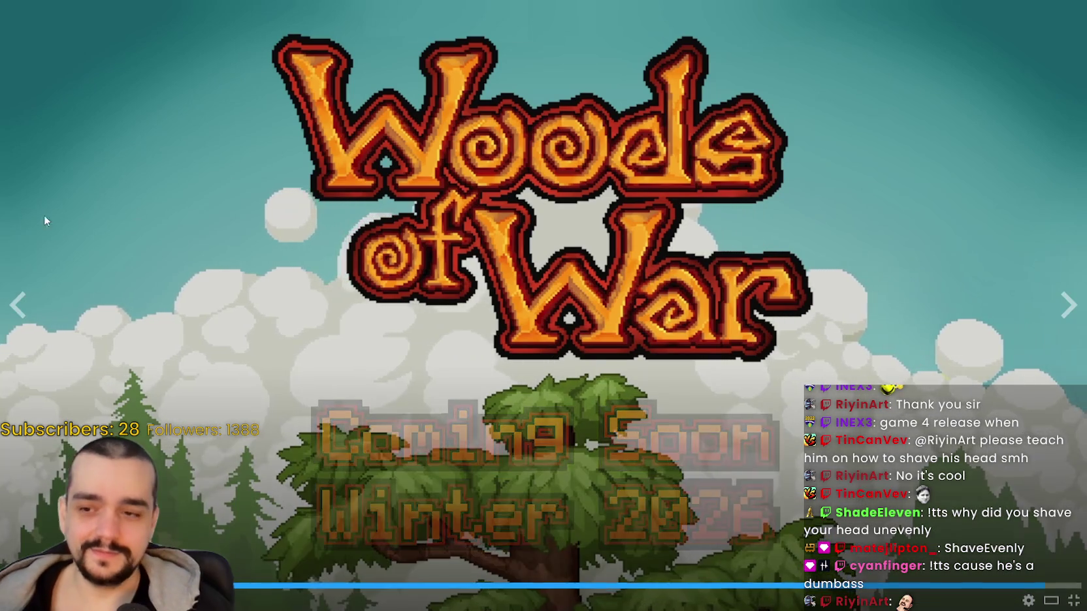
{"action": "left_click", "coordinate": [555, 307]}
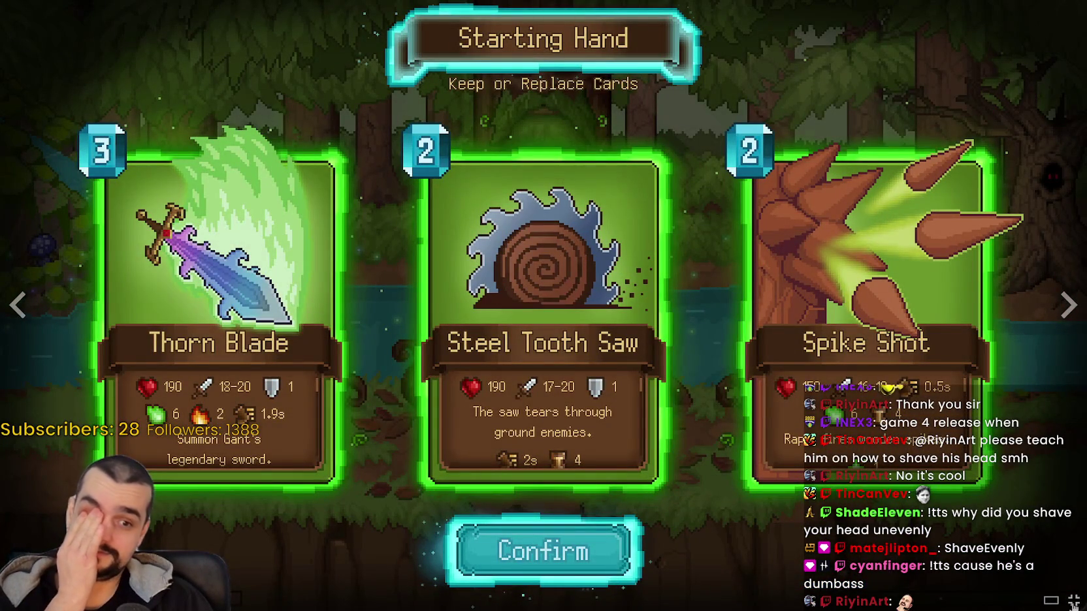
{"action": "left_click", "coordinate": [1073, 601]}
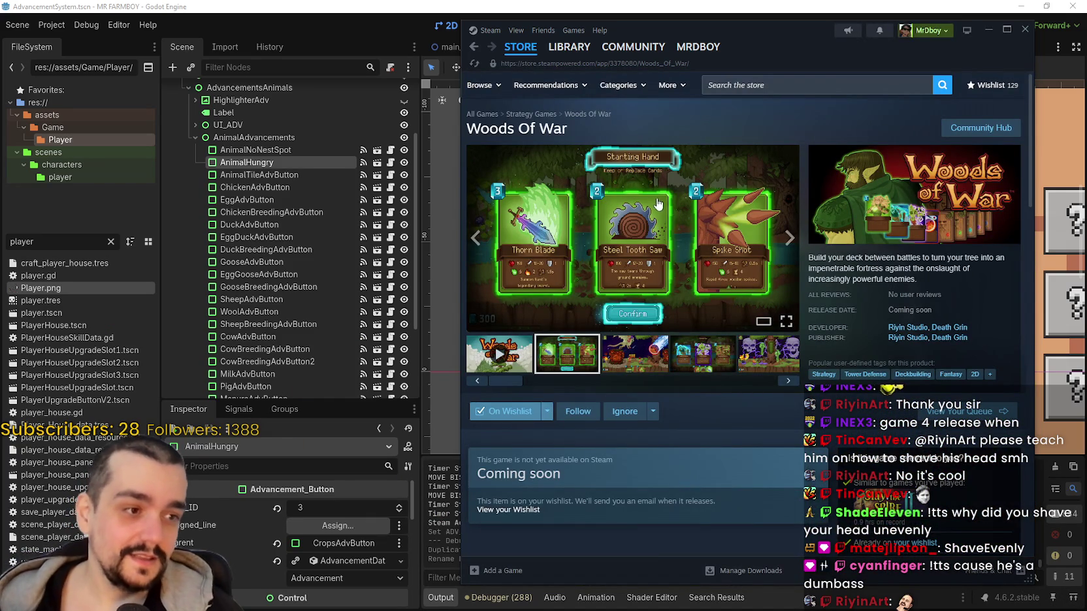
Copy the Woods Of War store page address via Copy Page URL.
{"action": "scroll", "coordinate": [653, 216], "scroll_direction": "down", "scroll_amount": 2}
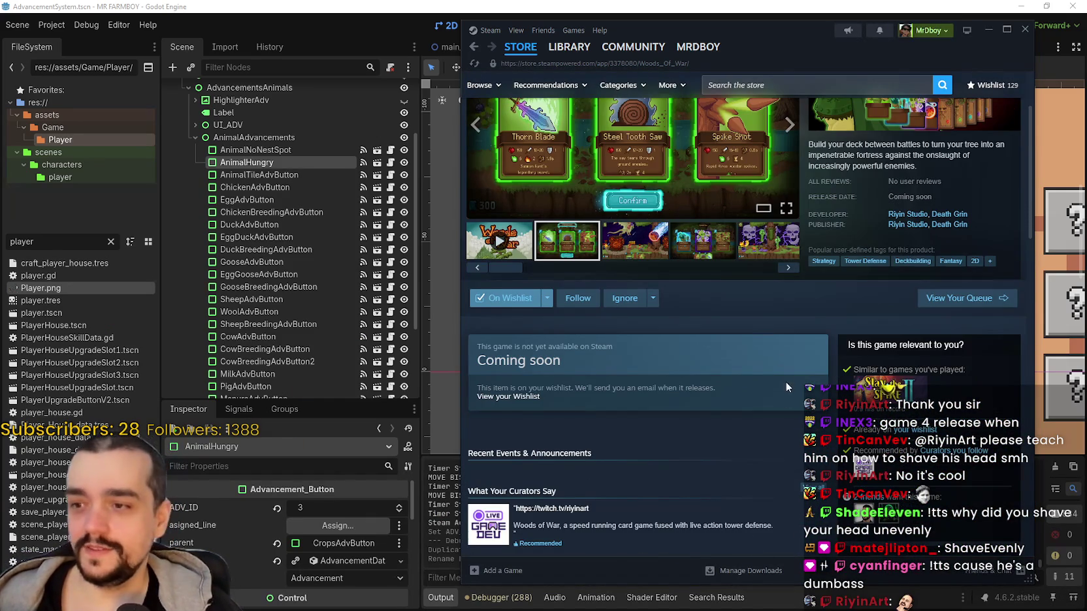
{"action": "scroll", "coordinate": [752, 473], "scroll_direction": "down", "scroll_amount": 4}
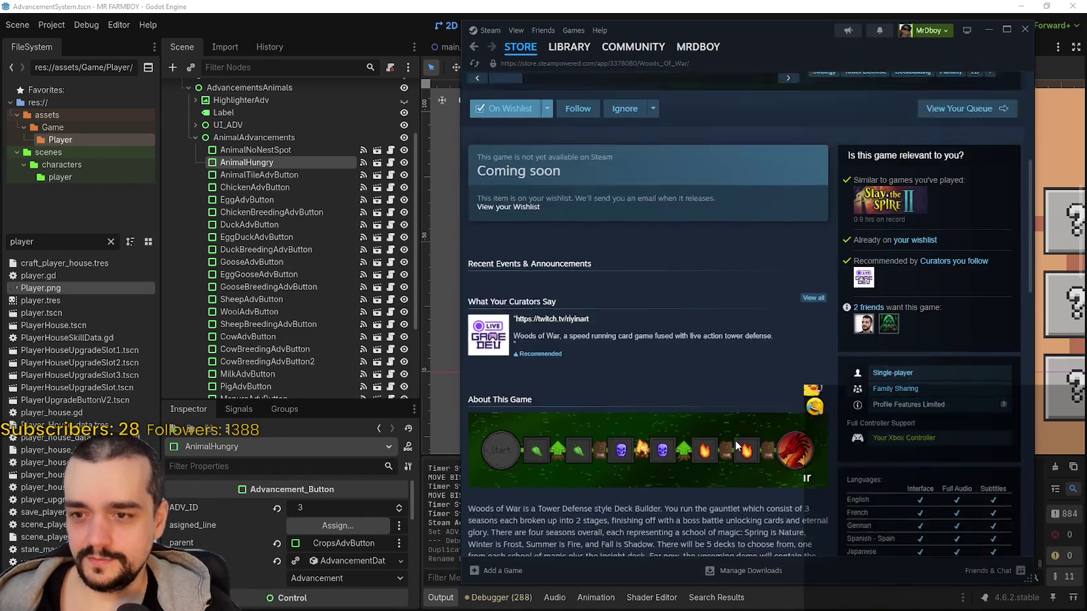
{"action": "scroll", "coordinate": [736, 441], "scroll_direction": "up", "scroll_amount": 6}
{"action": "right_click", "coordinate": [767, 430]}
{"action": "left_click", "coordinate": [810, 493]}
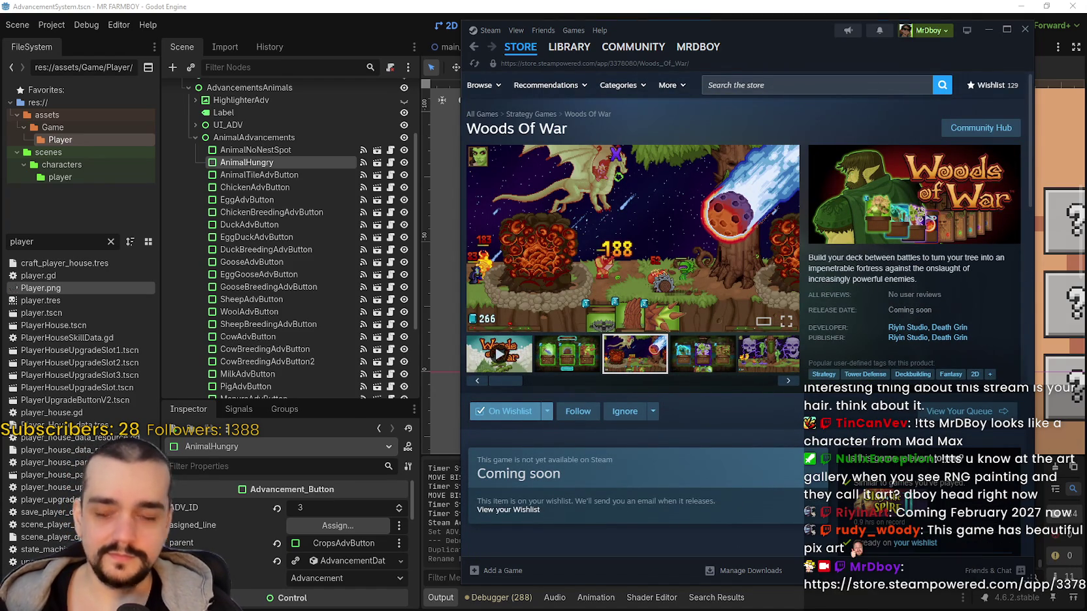
Browse the Woods Of War screenshots in the enlarged viewer, ending on the meteor screenshot.
{"action": "left_click", "coordinate": [681, 207]}
{"action": "left_click", "coordinate": [689, 128]}
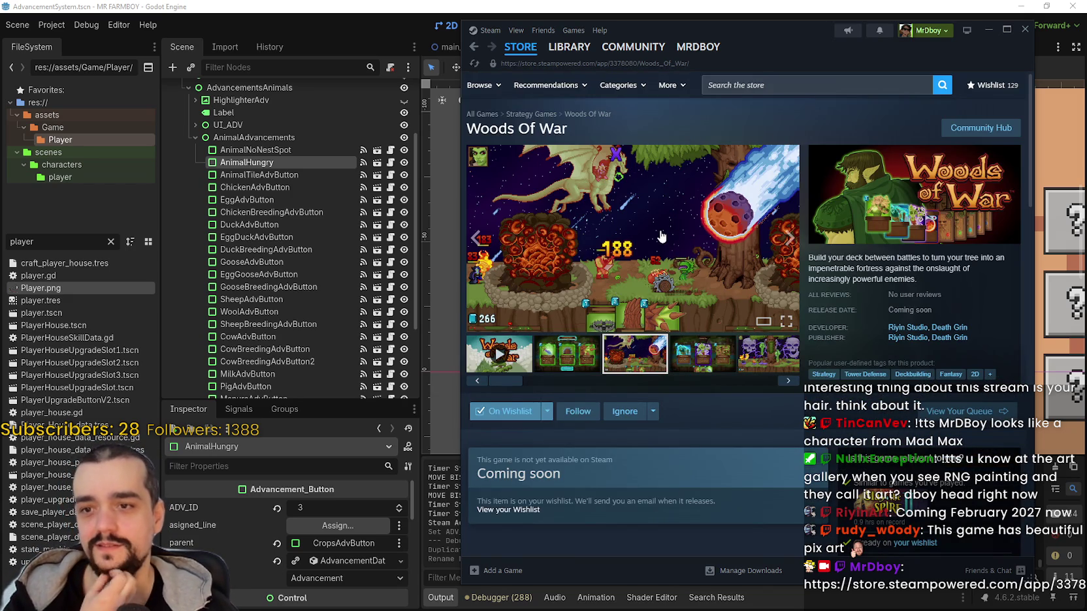
{"action": "left_click", "coordinate": [681, 257]}
{"action": "left_click", "coordinate": [1006, 316]}
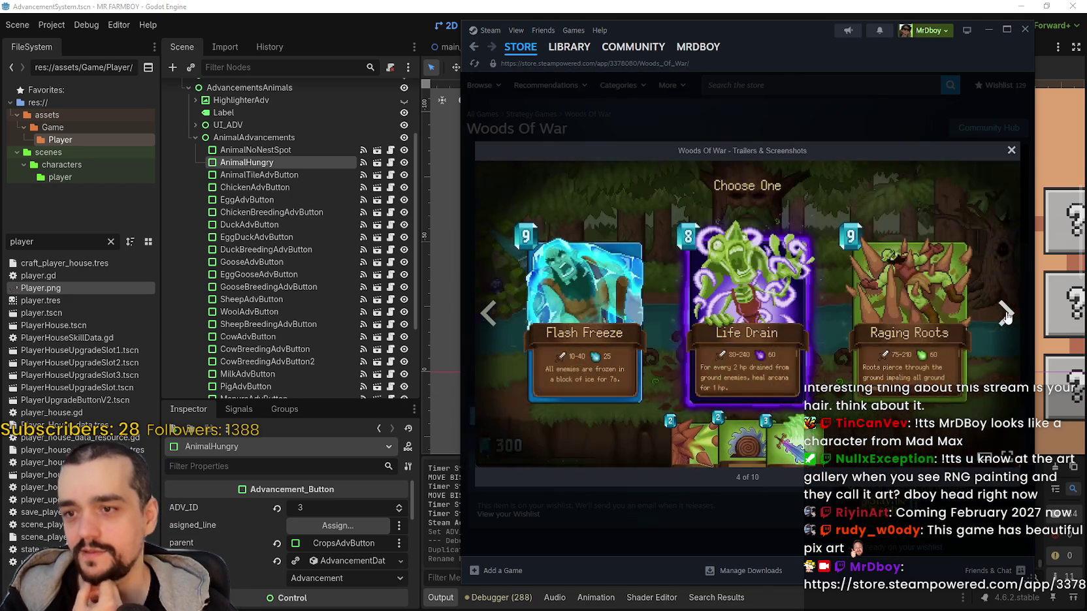
{"action": "left_click", "coordinate": [1006, 315]}
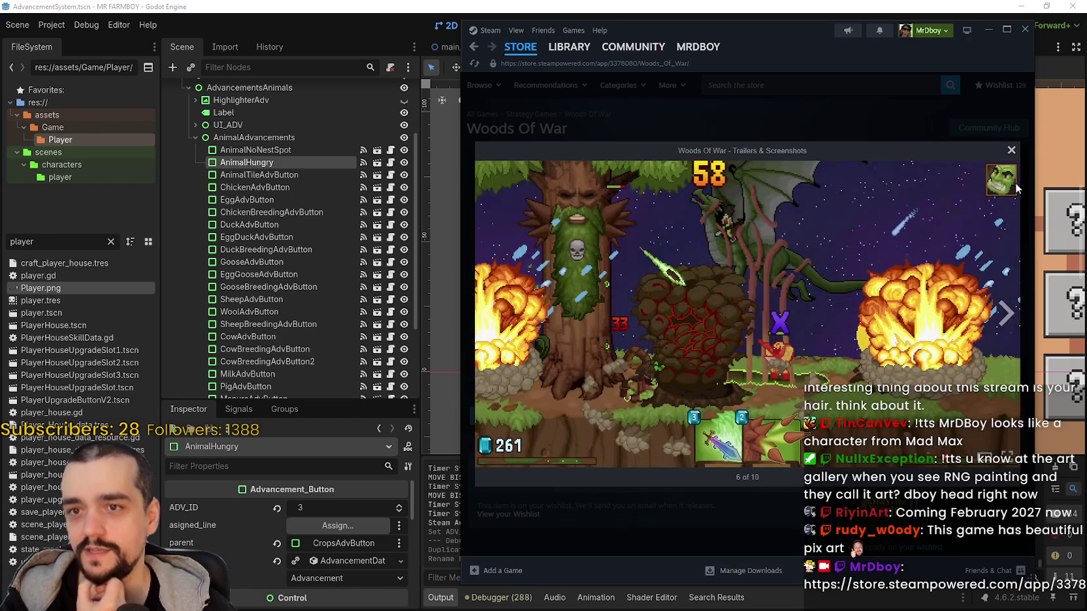
{"action": "left_click", "coordinate": [1011, 152]}
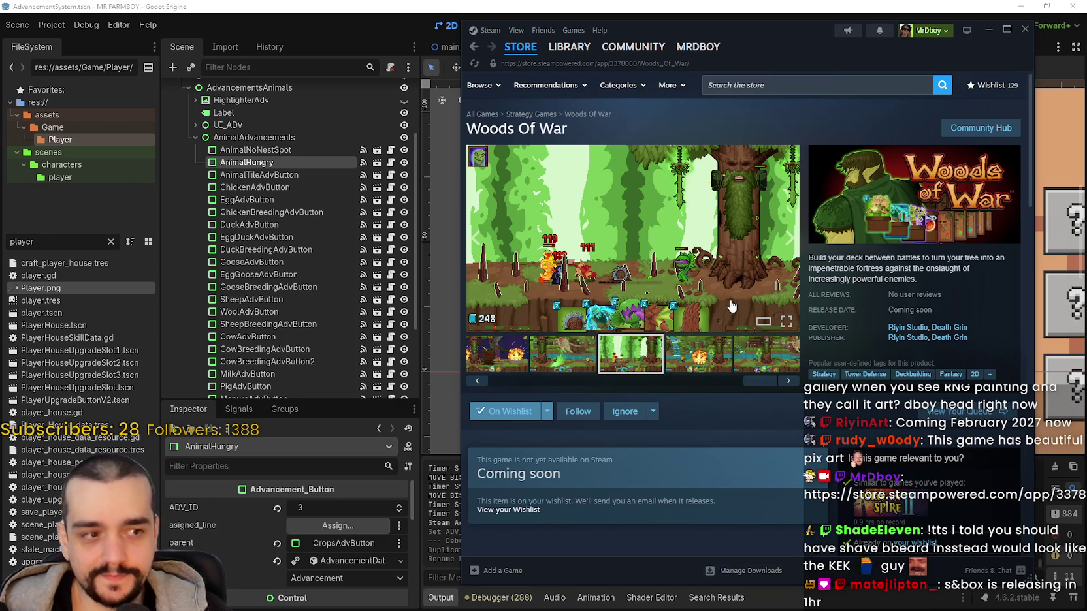
{"action": "left_click", "coordinate": [695, 370]}
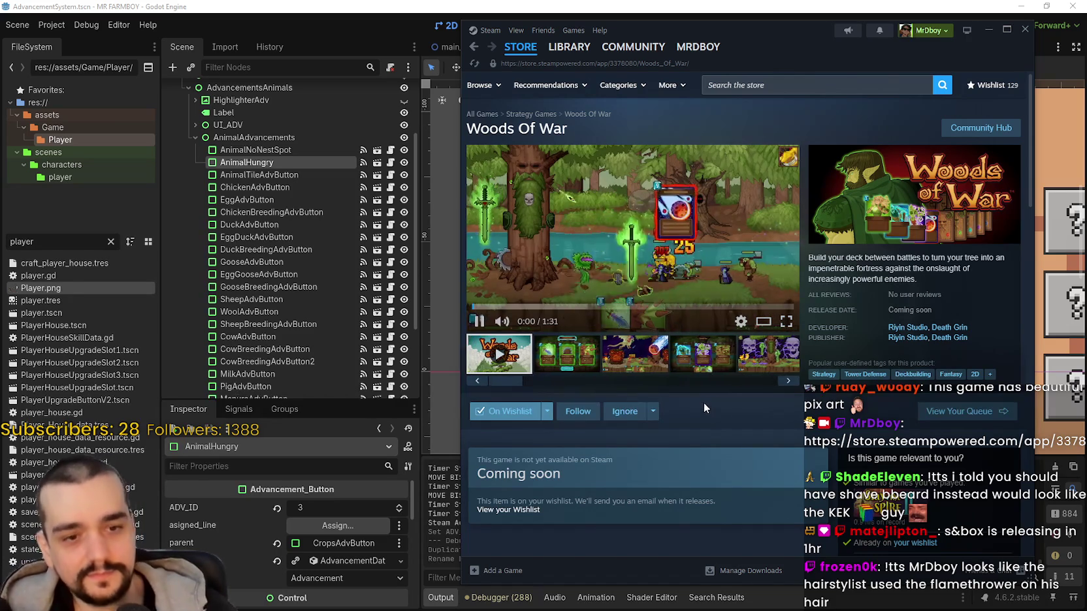
{"action": "left_click", "coordinate": [650, 363]}
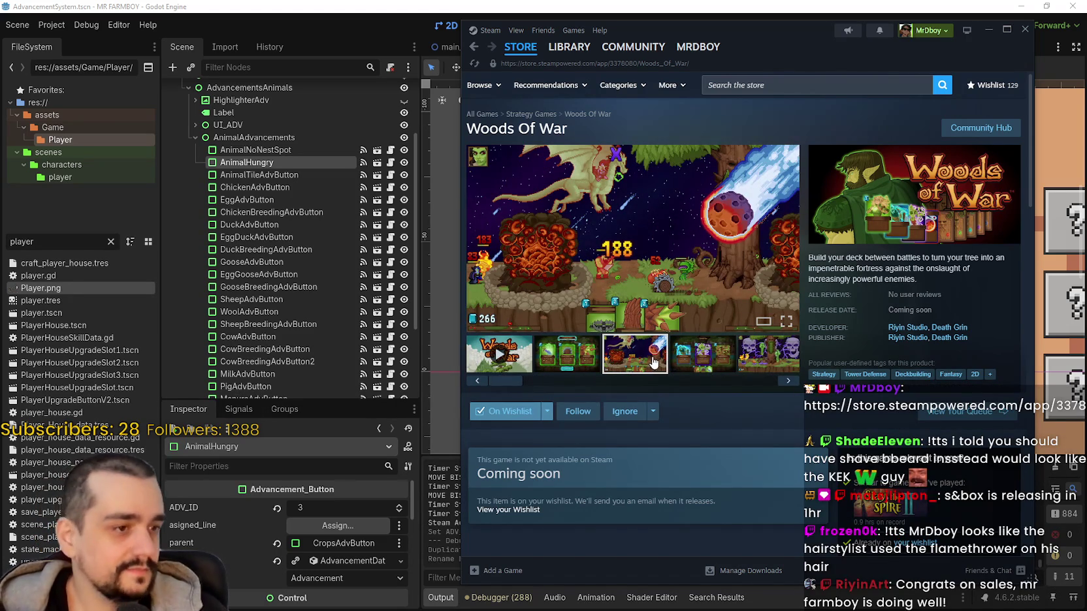
Search the Steam store for MR FARMBOY and open its store page.
{"action": "left_click", "coordinate": [842, 93]}
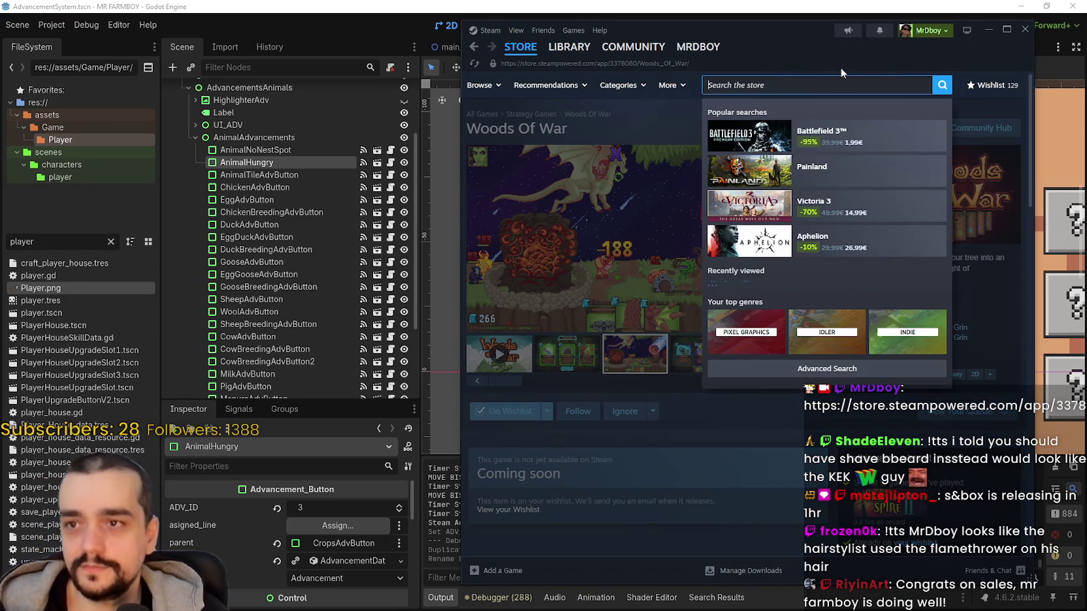
{"action": "type", "text": "MR FARMBOY"}
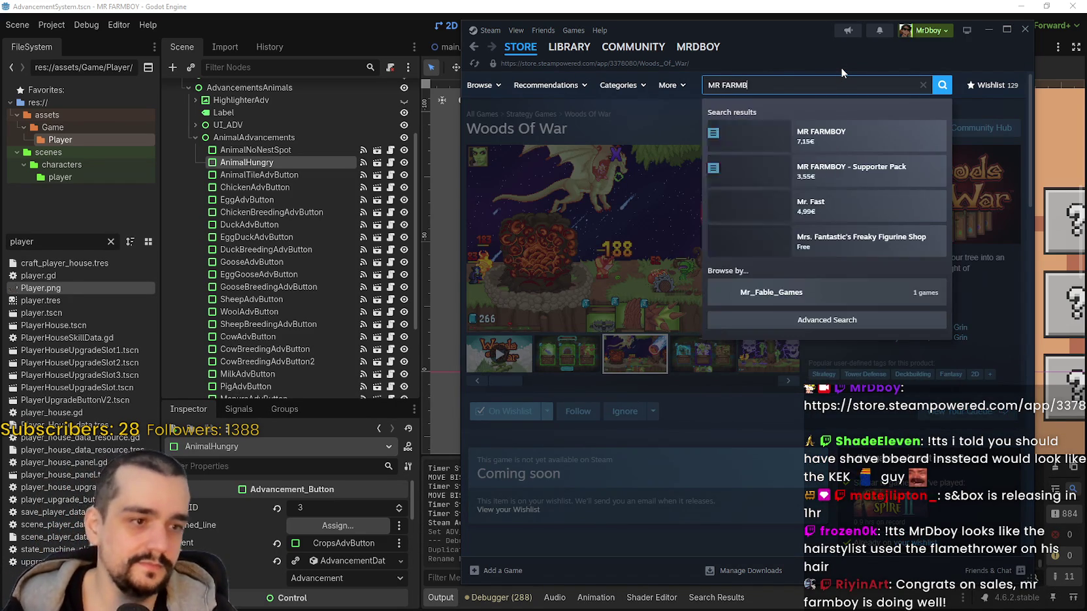
{"action": "key", "text": "Return"}
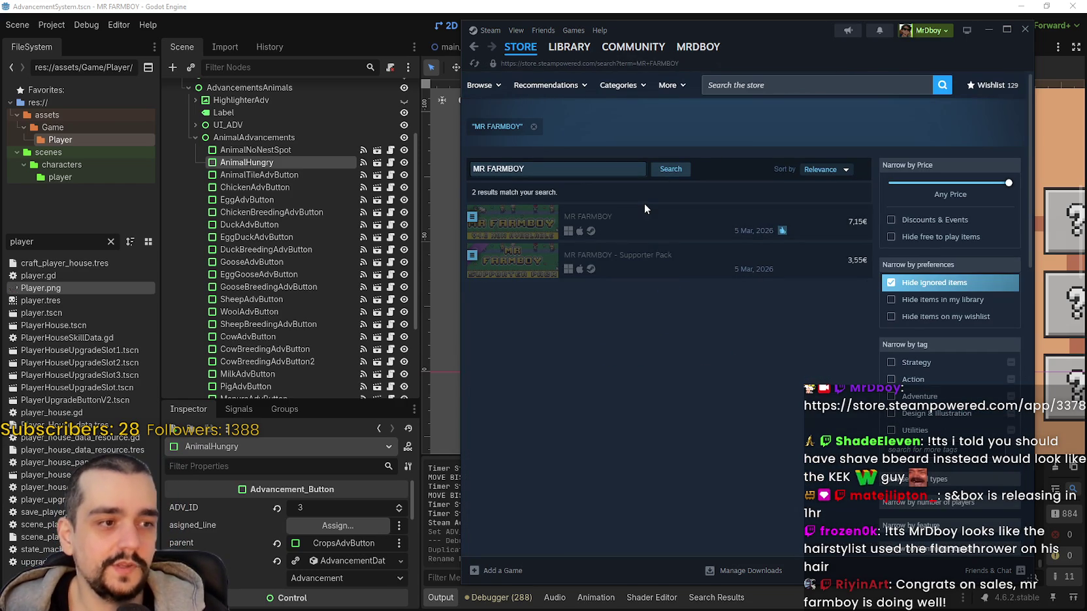
{"action": "left_click", "coordinate": [602, 222]}
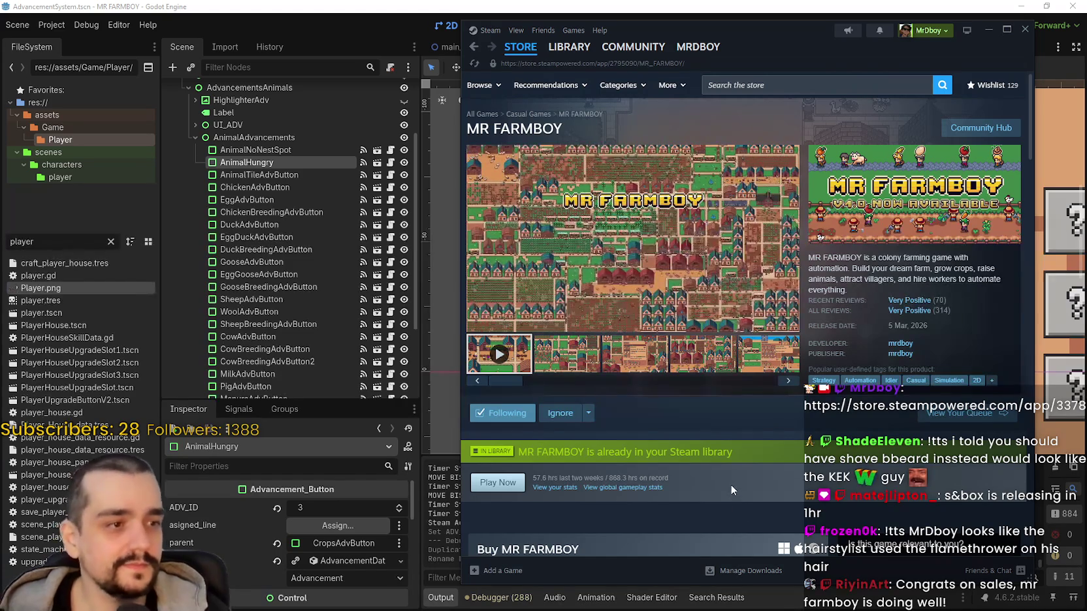
Copy the MR FARMBOY page URL, play its trailer, and open its Community Hub.
{"action": "left_click", "coordinate": [633, 354]}
{"action": "right_click", "coordinate": [941, 270]}
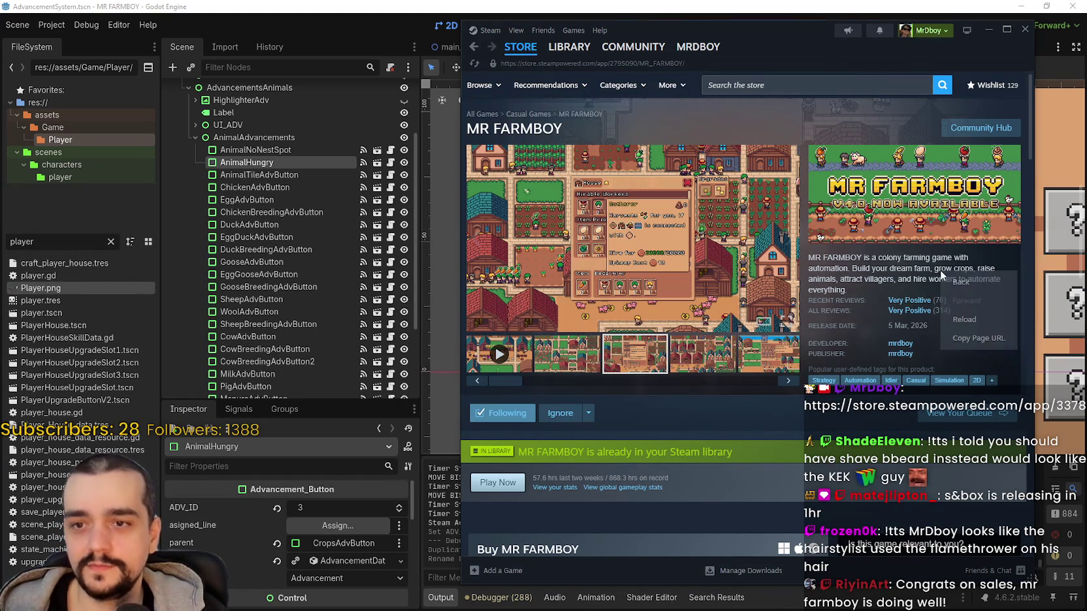
{"action": "left_click", "coordinate": [998, 338]}
{"action": "left_click", "coordinate": [502, 358]}
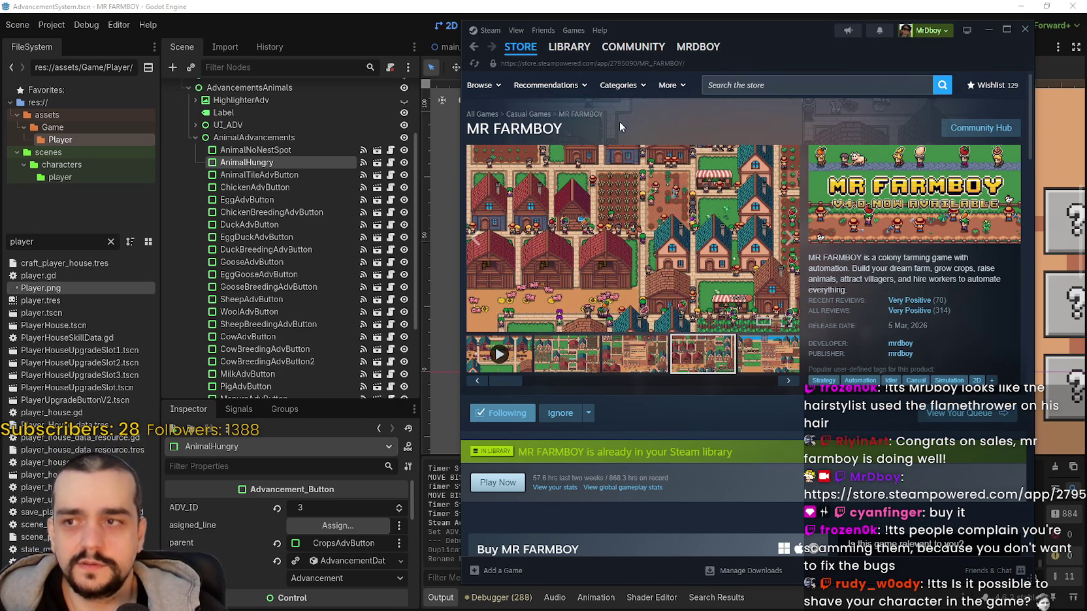
{"action": "left_click", "coordinate": [958, 131]}
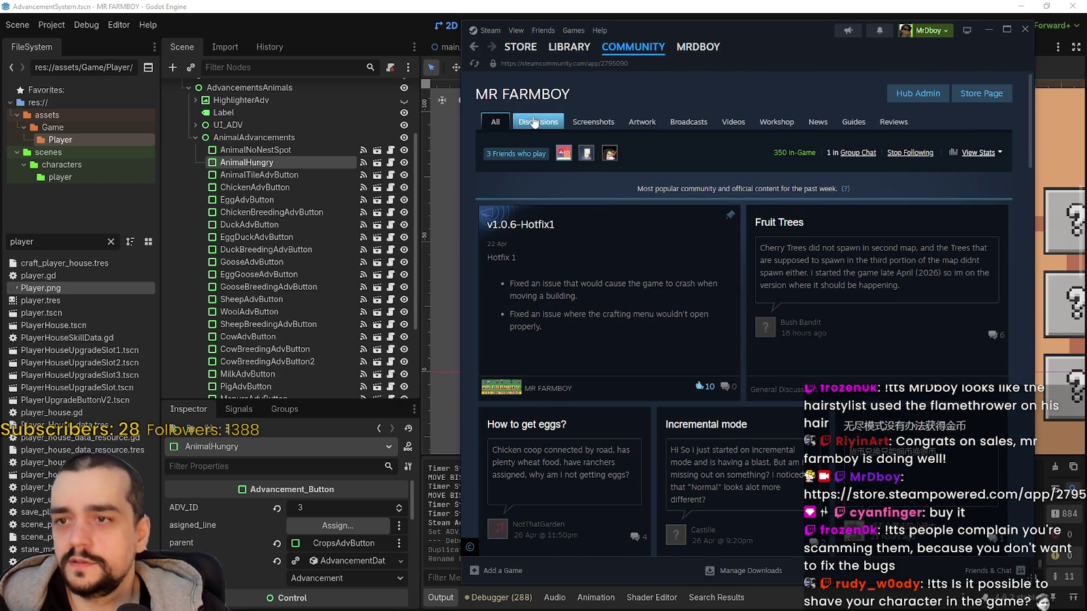
Open the MR FARMBOY Discussions list, then switch from Steam back to Godot.
{"action": "left_click", "coordinate": [536, 122]}
{"action": "scroll", "coordinate": [735, 304], "scroll_direction": "down", "scroll_amount": 2}
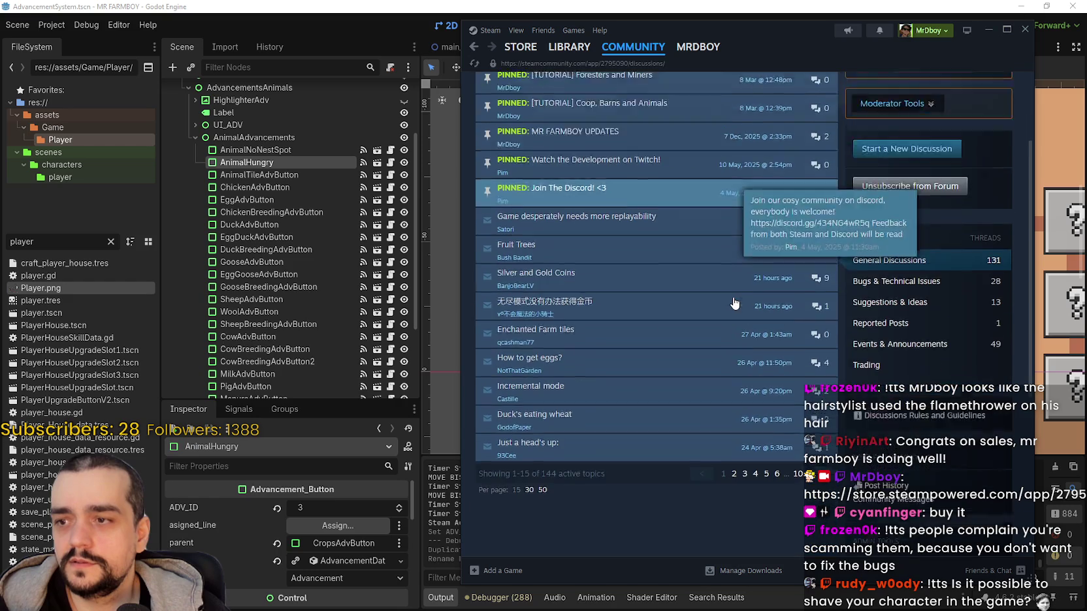
{"action": "scroll", "coordinate": [774, 459], "scroll_direction": "up", "scroll_amount": 1}
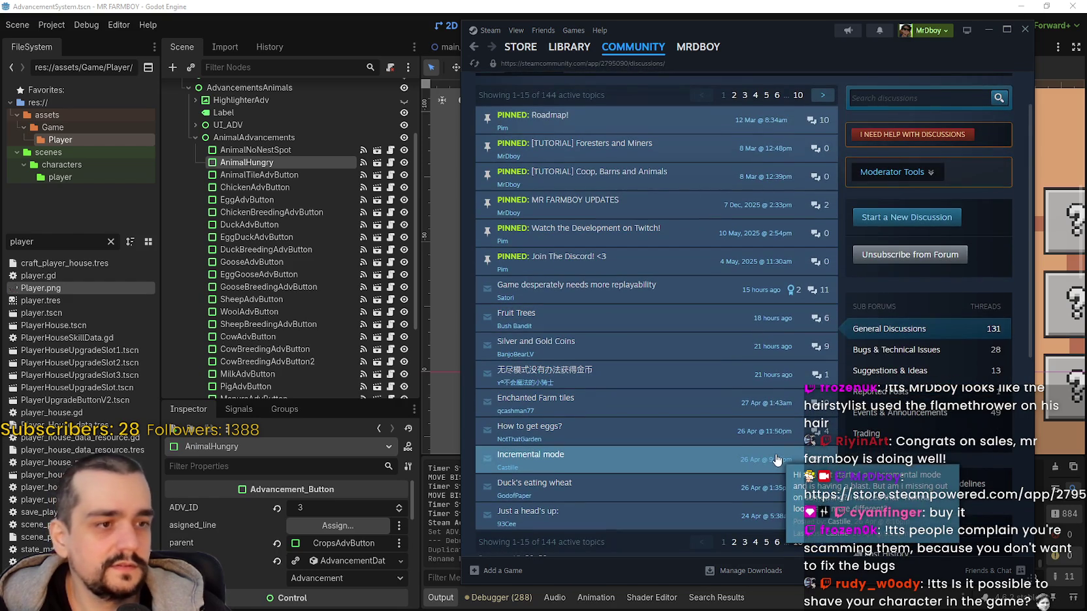
{"action": "left_click_drag", "start_coordinate": [823, 42], "coordinate": [779, 39]}
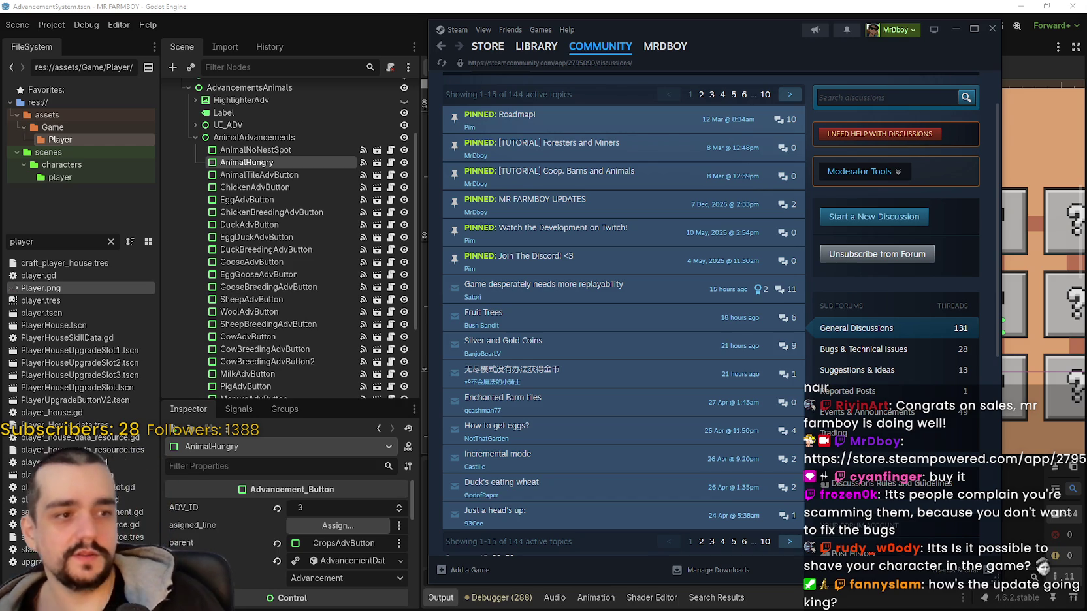
{"action": "key", "text": "alt+Tab"}
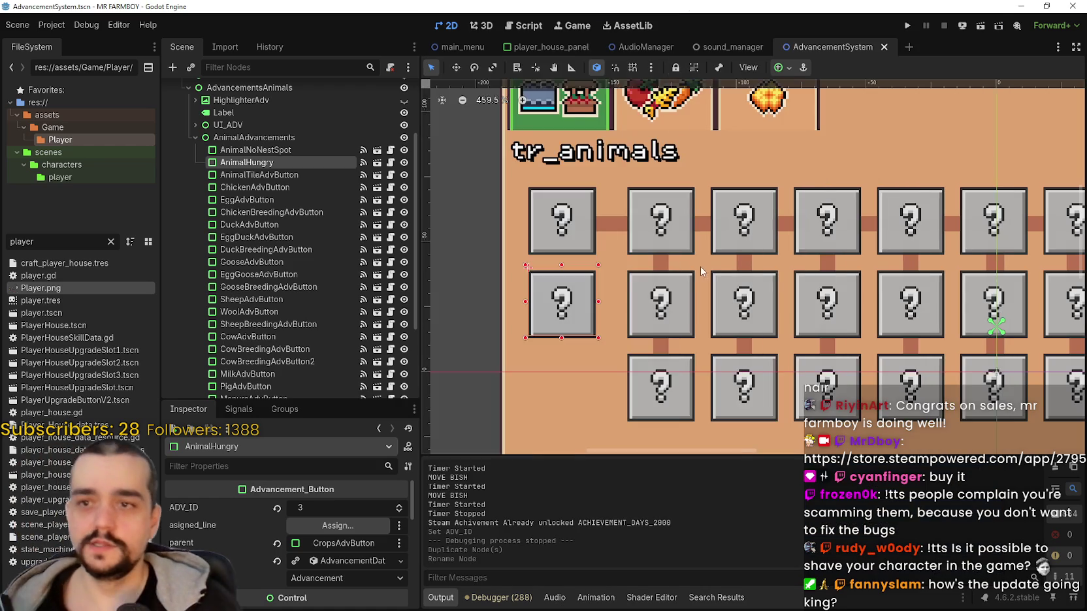
Make AnimalHungry's AdvancementData resource unique to that button.
{"action": "scroll", "coordinate": [701, 272], "scroll_direction": "down", "scroll_amount": 4}
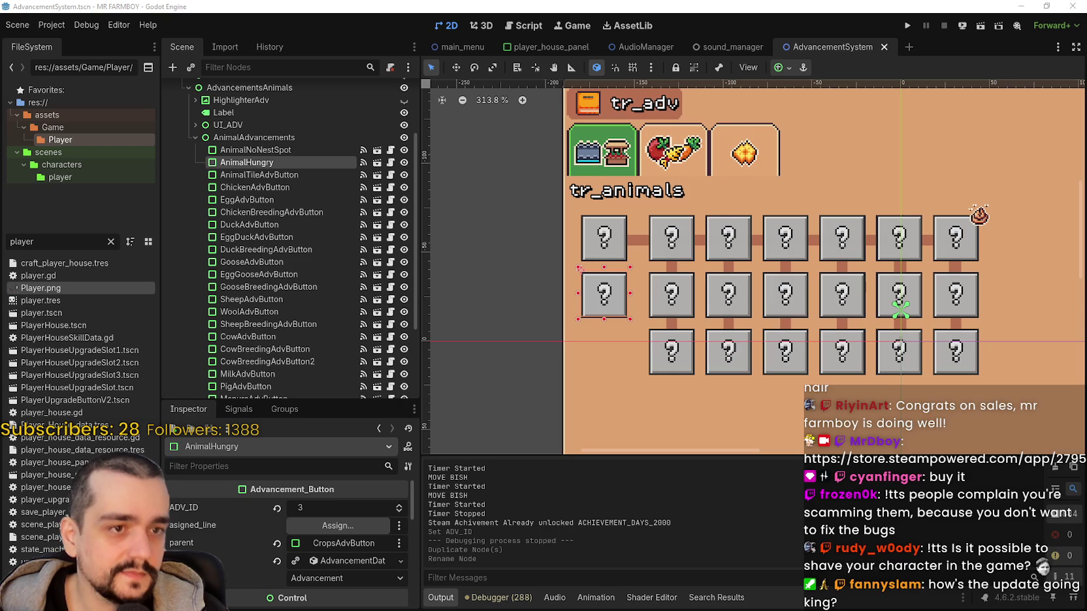
{"action": "scroll", "coordinate": [777, 318], "scroll_direction": "down", "scroll_amount": 2}
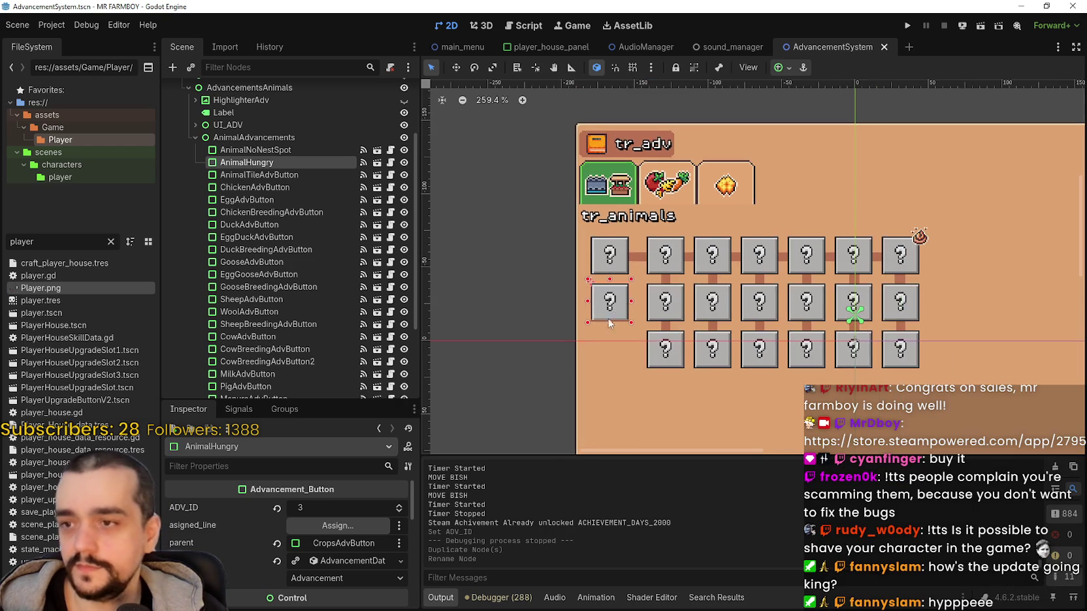
{"action": "left_click", "coordinate": [341, 556]}
{"action": "right_click", "coordinate": [336, 490]}
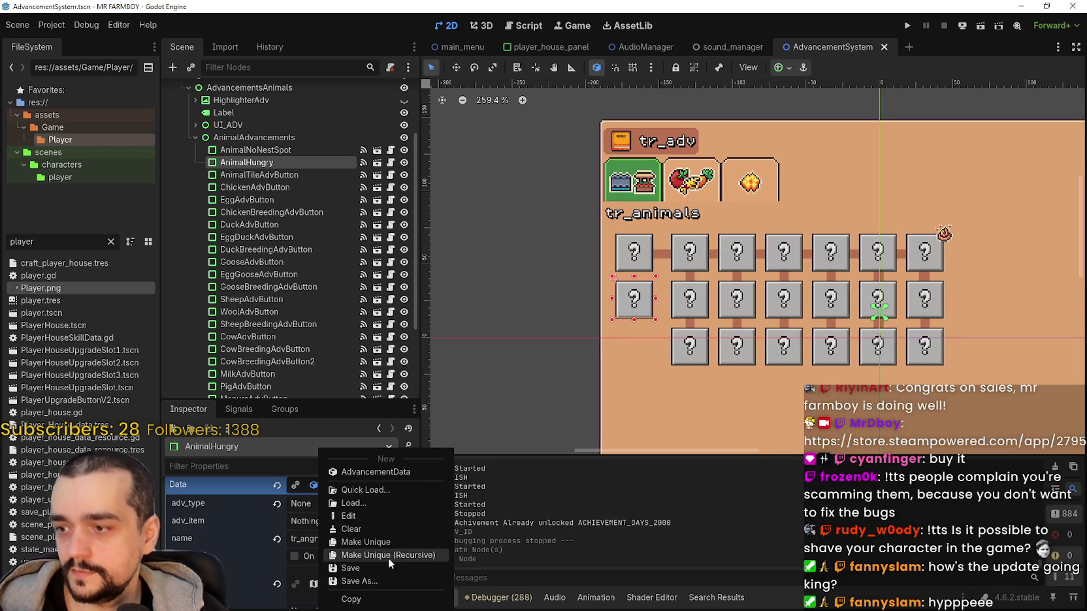
{"action": "left_click", "coordinate": [366, 542]}
Replace 'animal' with 'no_food' so the advancement name reads tr_angry_no_food.
{"action": "left_click_drag", "start_coordinate": [325, 507], "coordinate": [439, 515]}
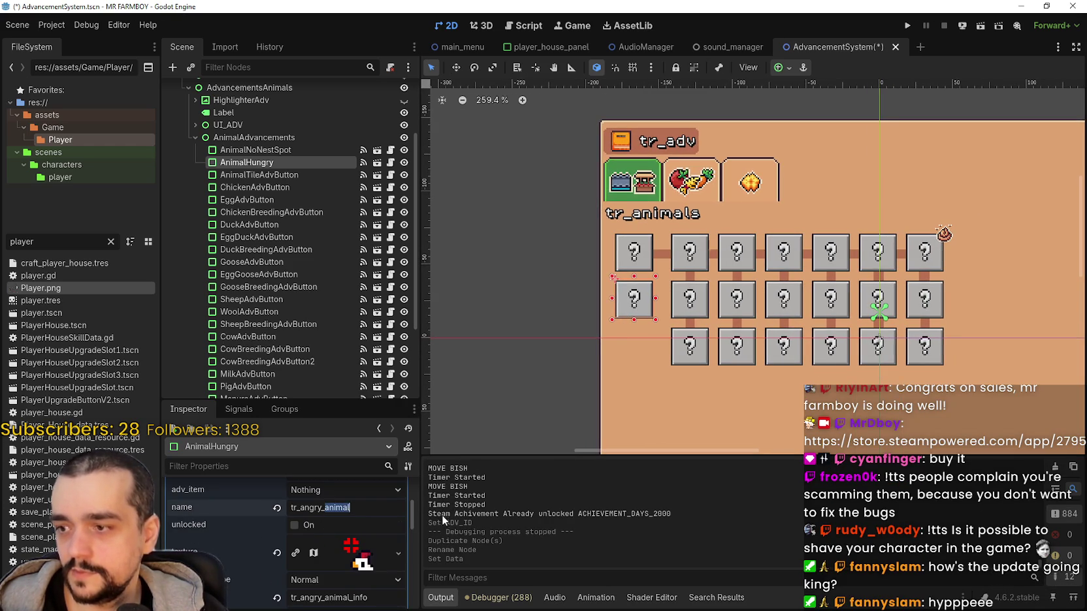
{"action": "type", "text": "no_food"}
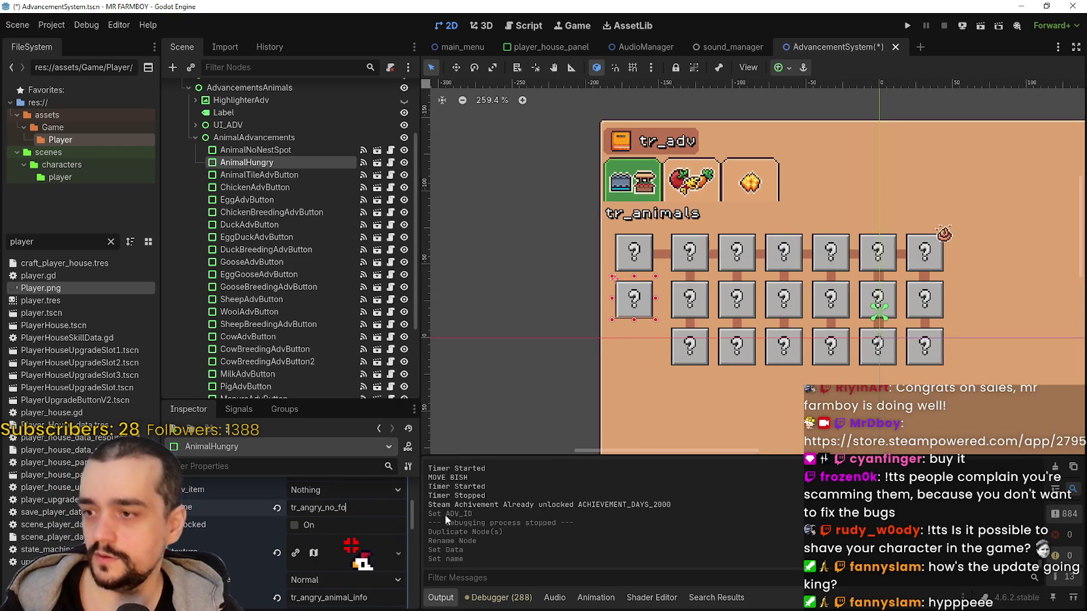
{"action": "scroll", "coordinate": [337, 518], "scroll_direction": "down", "scroll_amount": 1}
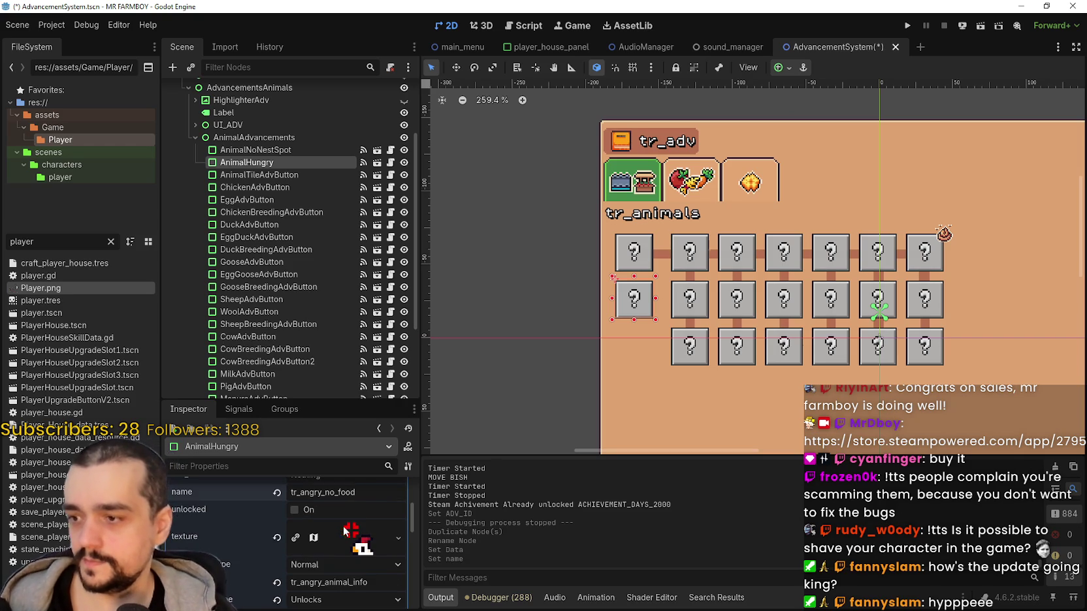
{"action": "double_click", "coordinate": [354, 492]}
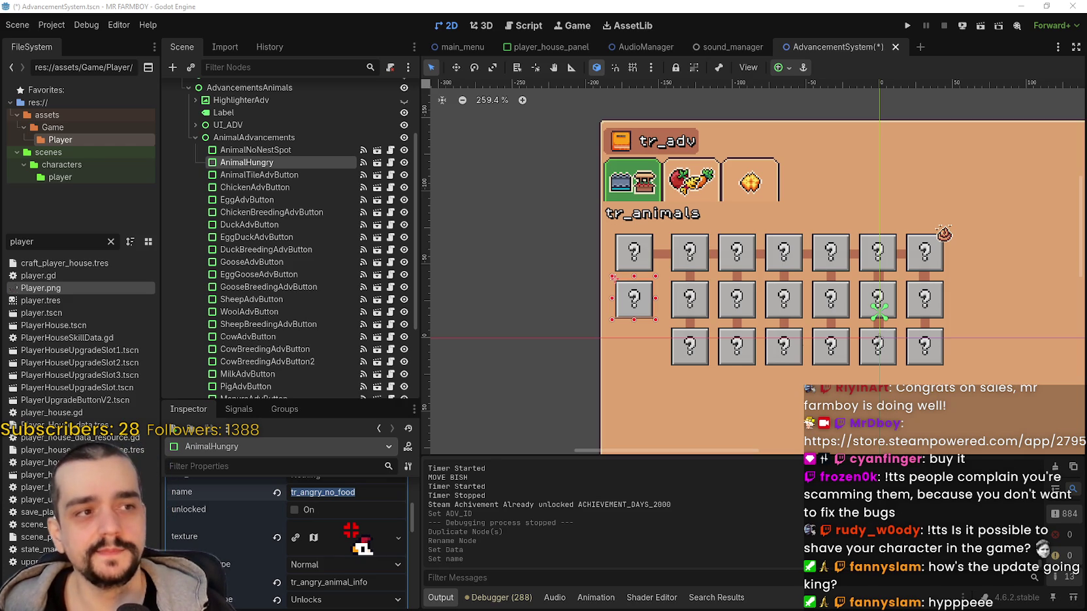
Change cell B1021 from 'Hungry' to 'Unable to Eat'.
{"action": "key", "text": "alt+Tab"}
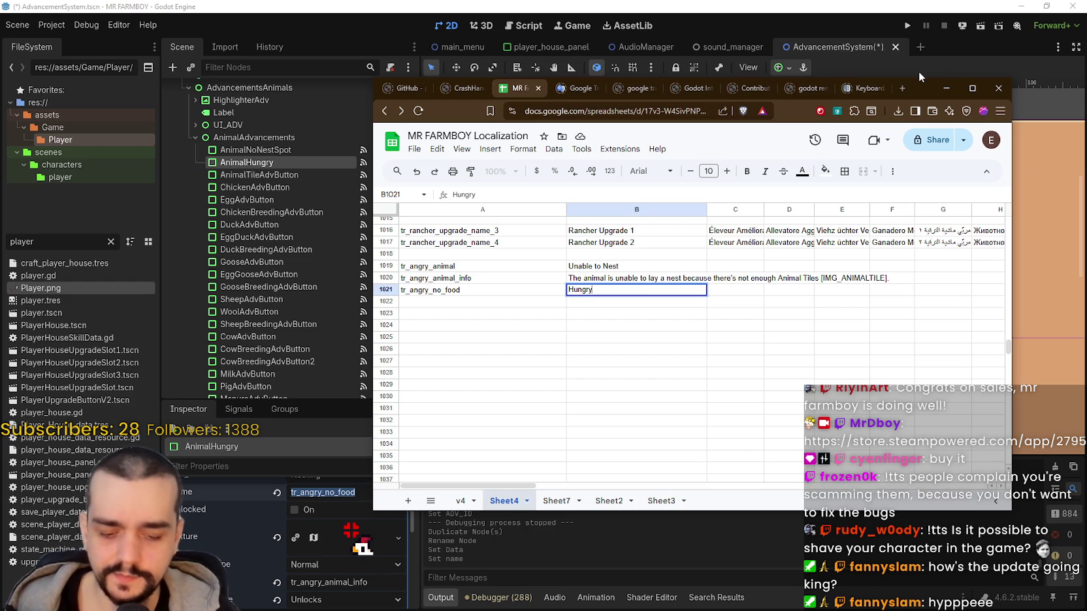
{"action": "key", "text": "BackSpace"}
{"action": "key", "text": "BackSpace"}
{"action": "key", "text": "BackSpace"}
{"action": "type", "text": "Unable to Eat"}
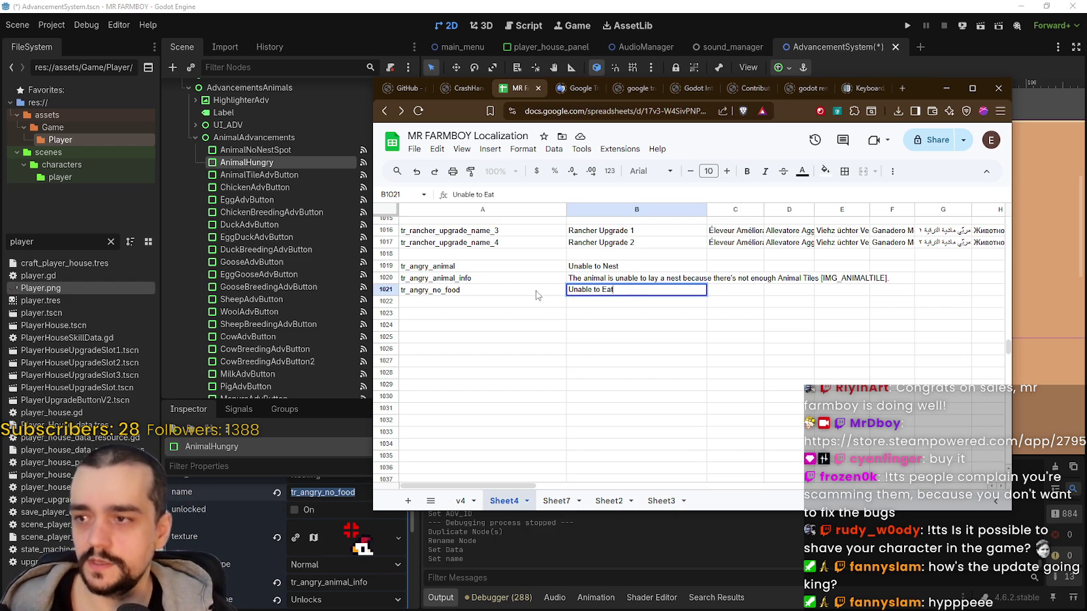
{"action": "left_click", "coordinate": [521, 289]}
Copy the tr_angry_no_food key into A1022 and enter 'The animal is unable to eat' in B1022.
{"action": "key", "text": "ctrl+c"}
{"action": "left_click", "coordinate": [491, 302]}
{"action": "key", "text": "ctrl+v"}
{"action": "left_click", "coordinate": [624, 302]}
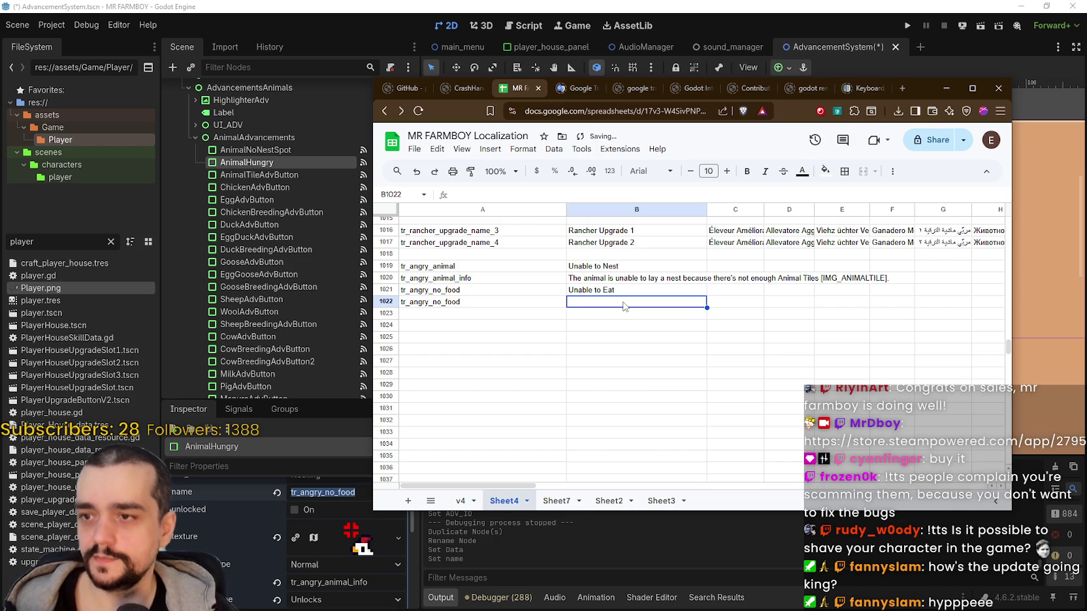
{"action": "type", "text": "TYhe"}
{"action": "key", "text": "BackSpace"}
{"action": "key", "text": "BackSpace"}
{"action": "key", "text": "BackSpace"}
{"action": "type", "text": "he animal is unable to "}
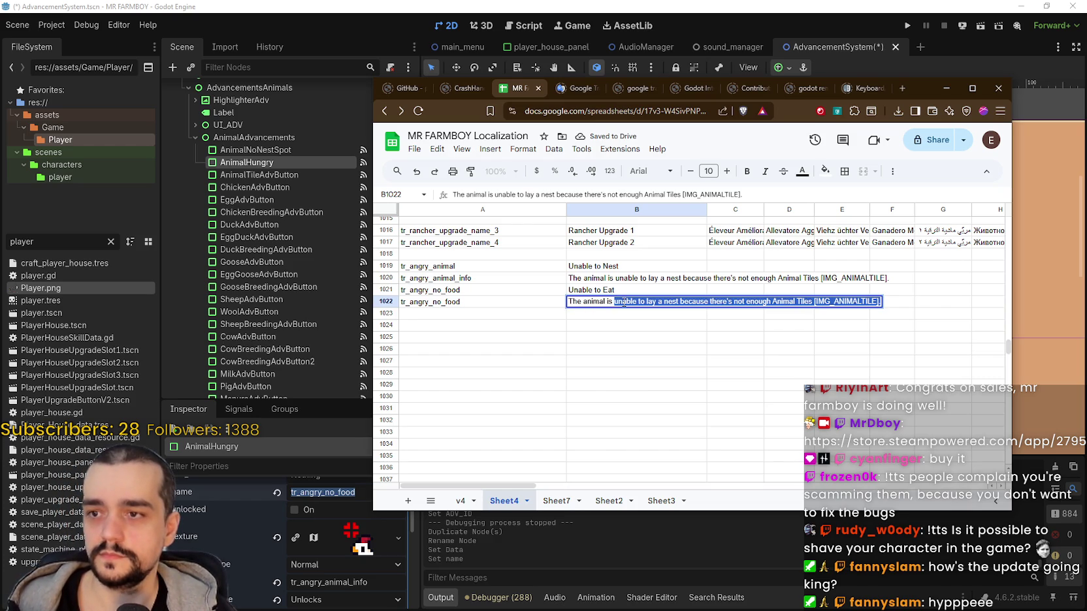
{"action": "type", "text": "eat"}
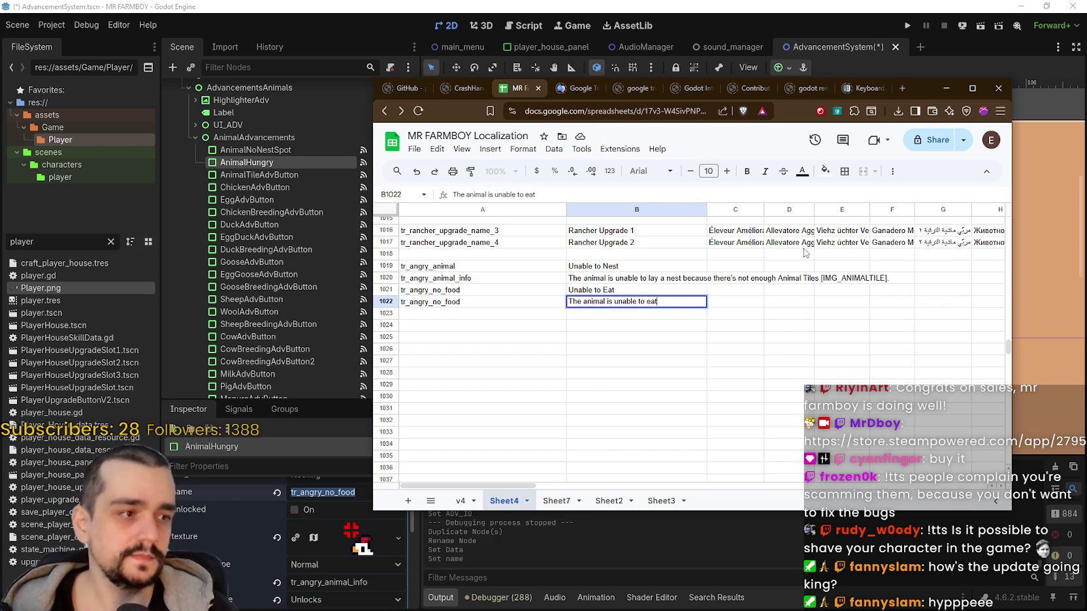
Extend B1022 to read 'The animal is unable to eat because there's no food.'.
{"action": "key", "text": "alt+Tab"}
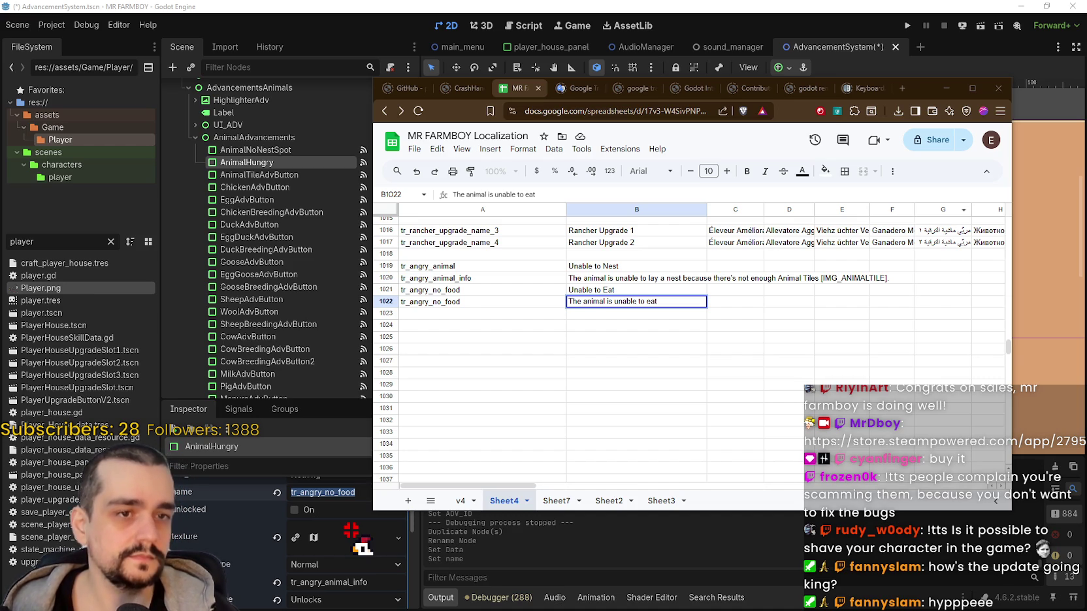
{"action": "left_click", "coordinate": [666, 325]}
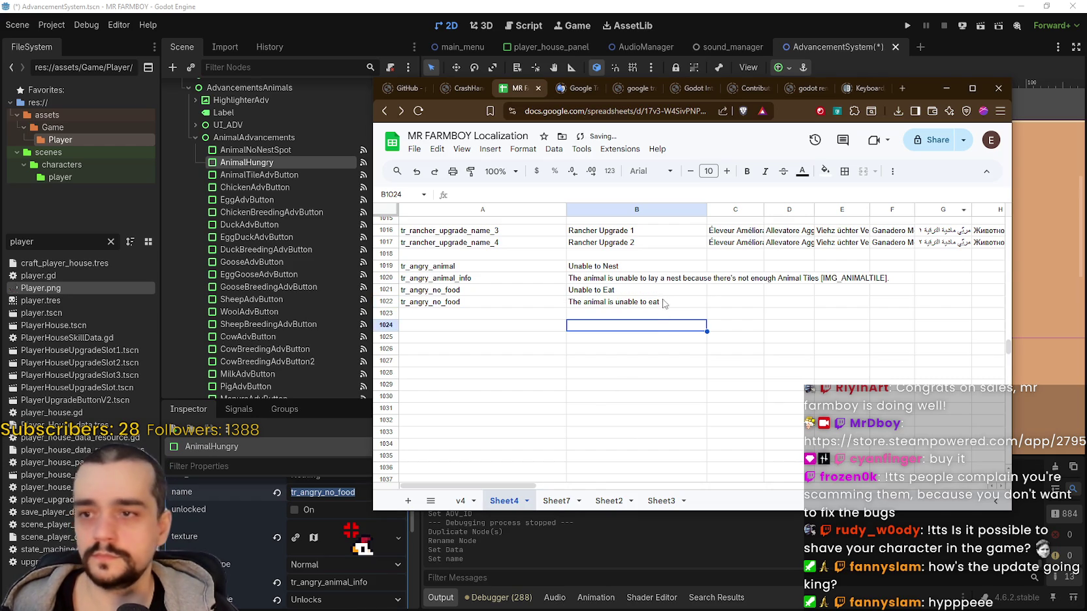
{"action": "left_click", "coordinate": [678, 305]}
{"action": "double_click", "coordinate": [677, 307]}
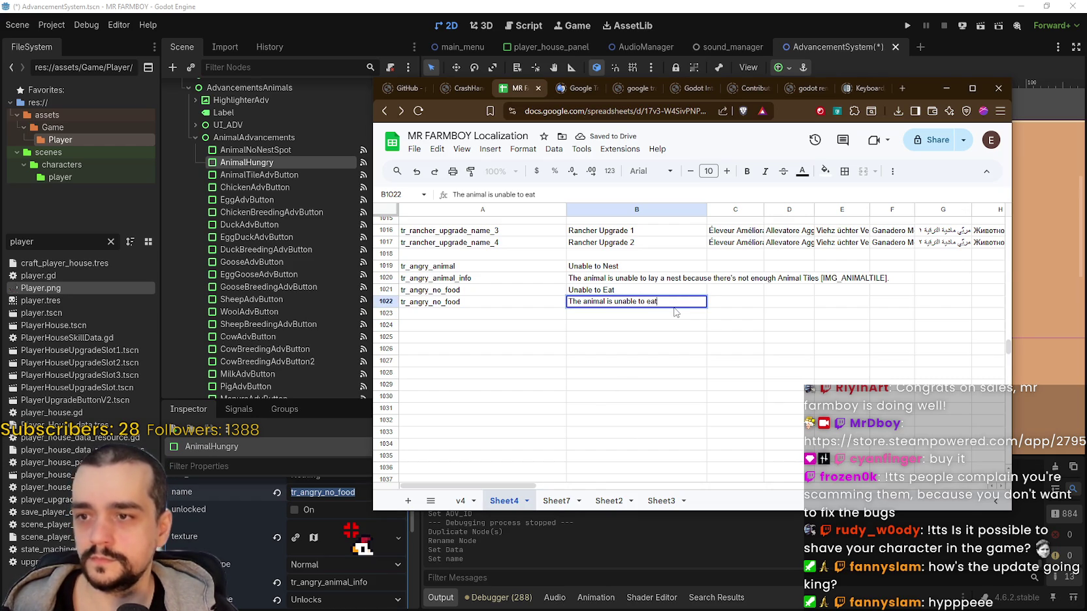
{"action": "type", "text": " because there;"}
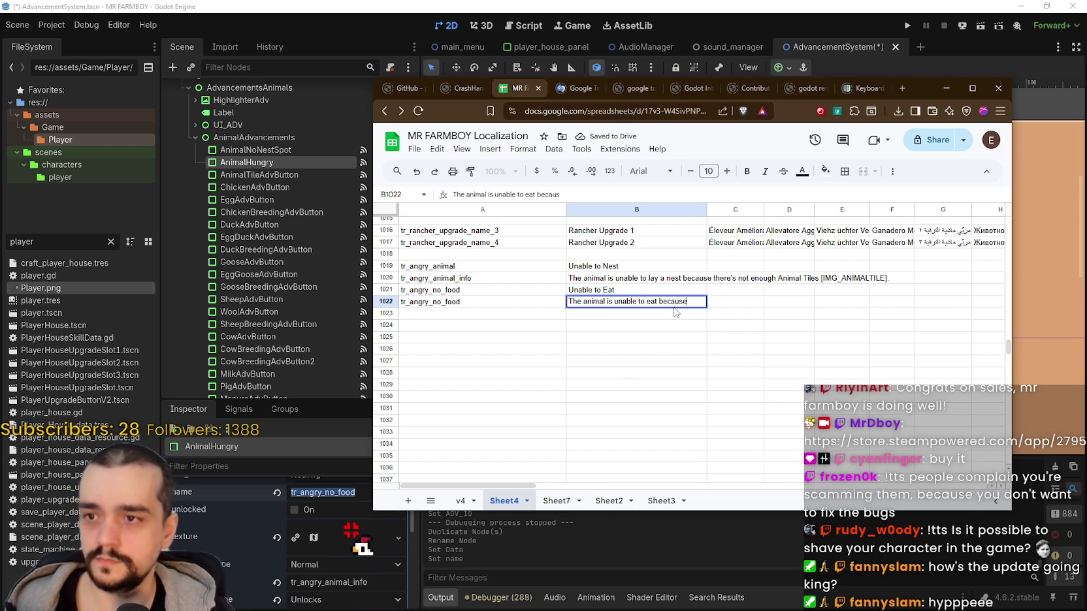
{"action": "key", "text": "BackSpace"}
{"action": "type", "text": "'s "}
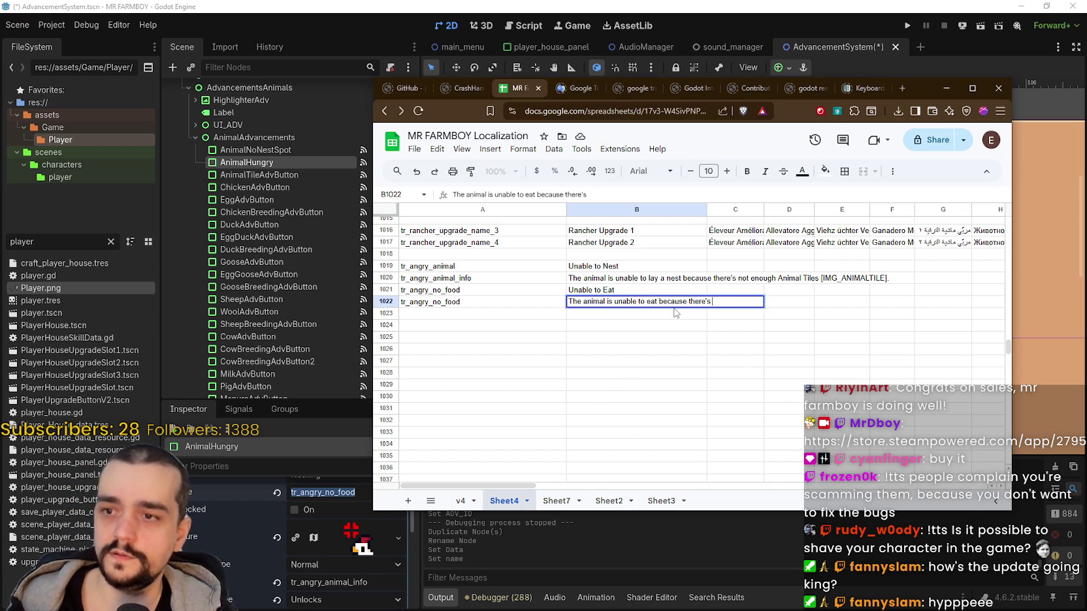
{"action": "type", "text": "no food in th"}
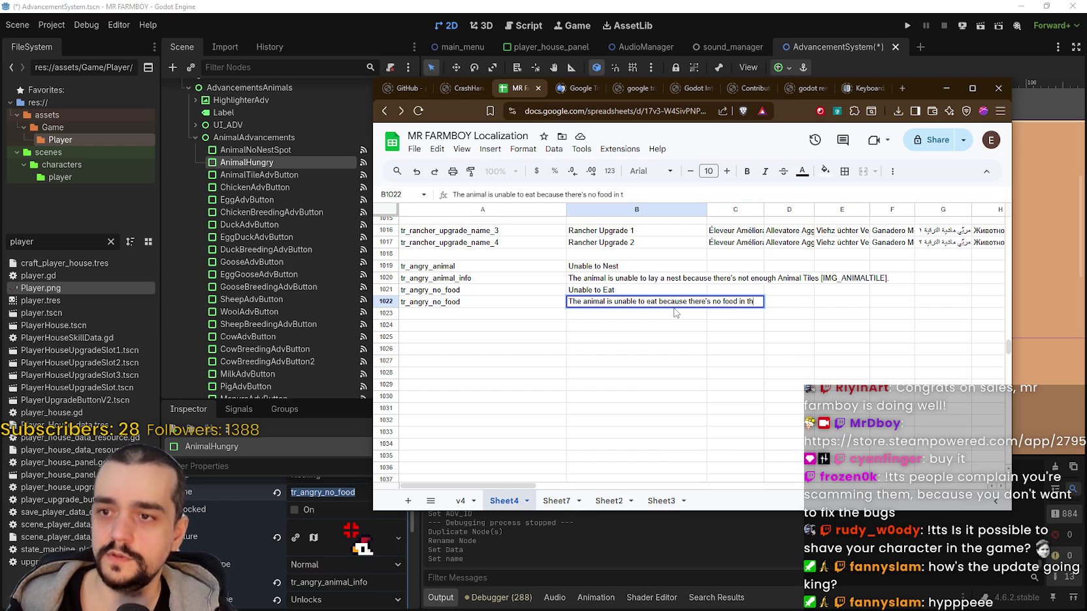
{"action": "type", "text": "e ba"}
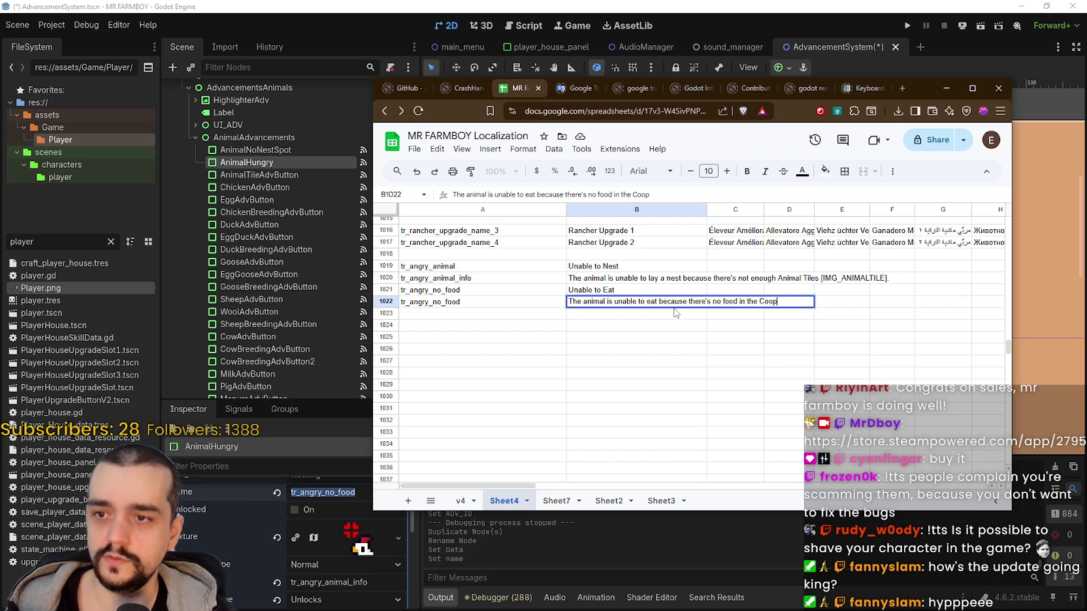
{"action": "key", "text": "BackSpace"}
{"action": "key", "text": "BackSpace"}
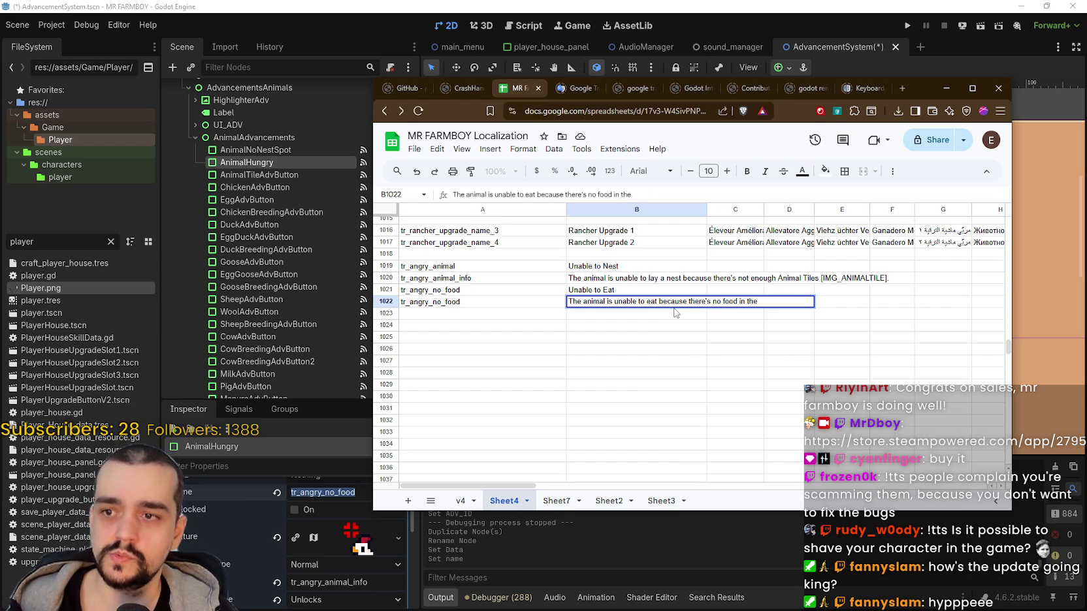
{"action": "key", "text": "BackSpace"}
{"action": "key", "text": "BackSpace"}
{"action": "key", "text": "BackSpace"}
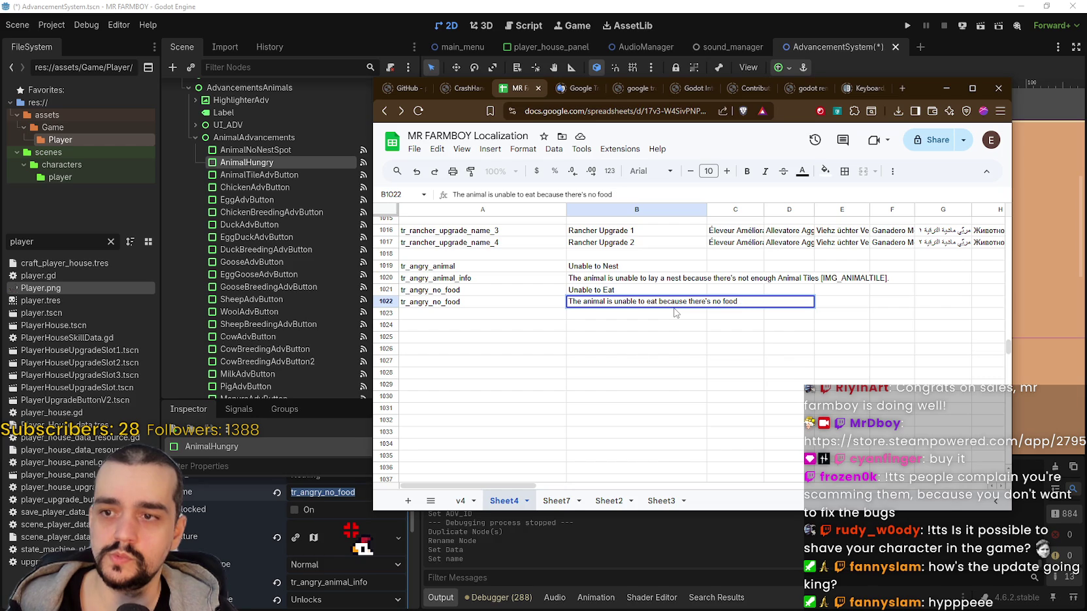
{"action": "type", "text": "."}
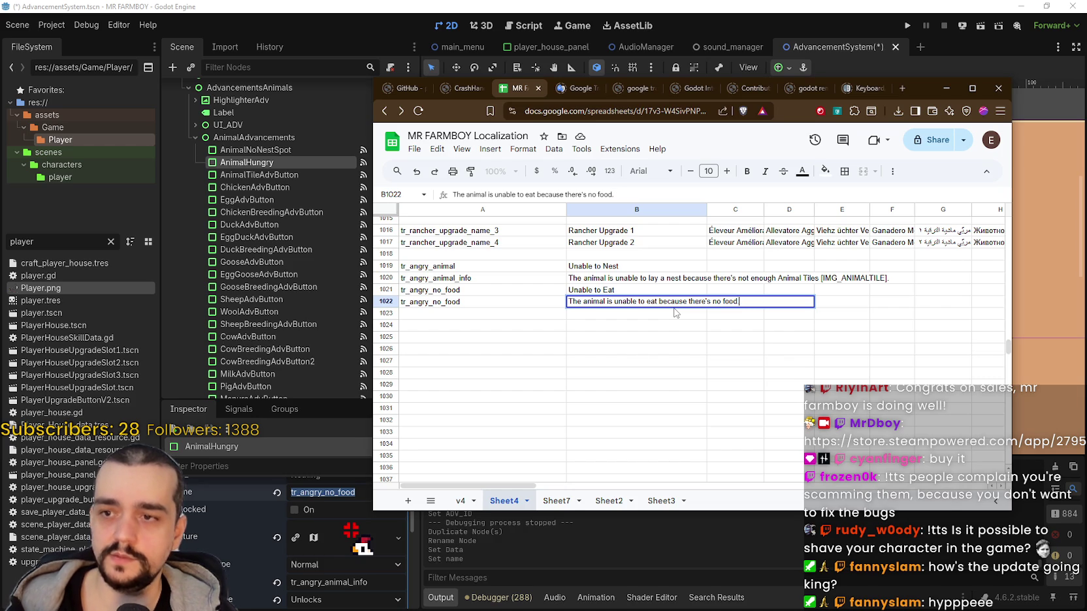
{"action": "key", "text": "Return"}
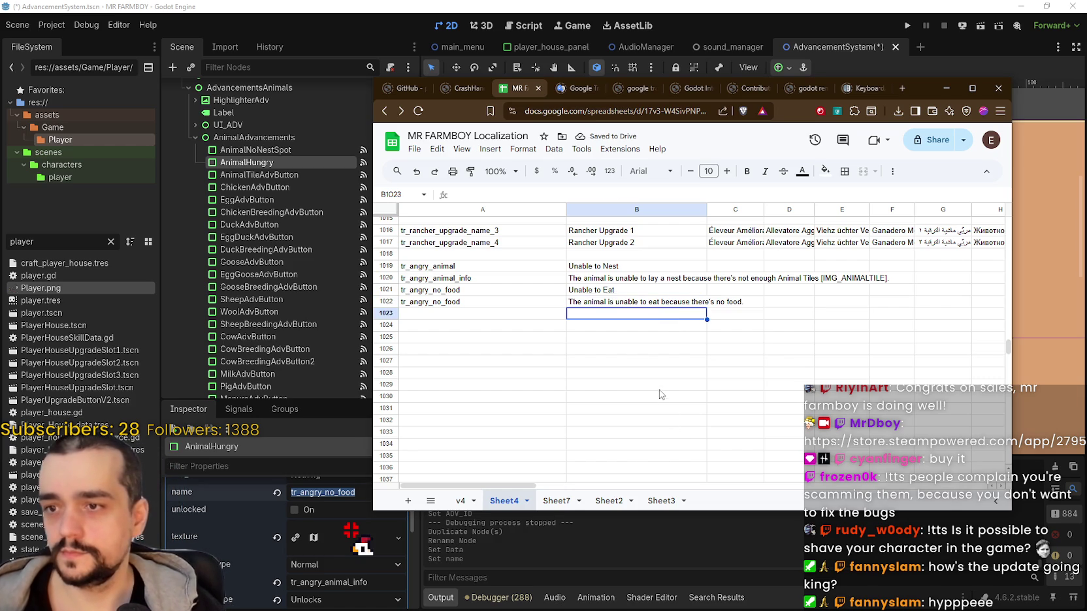
{"action": "left_click", "coordinate": [664, 348]}
Edit the A1022 key to tr_angry_no_food_info.
{"action": "left_click", "coordinate": [635, 316]}
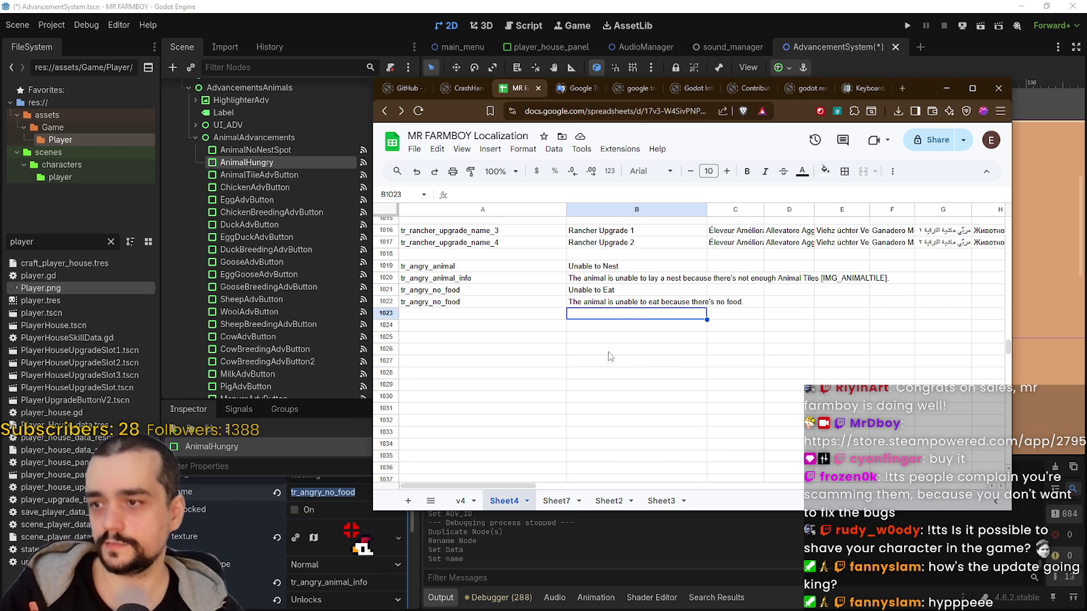
{"action": "double_click", "coordinate": [494, 302]}
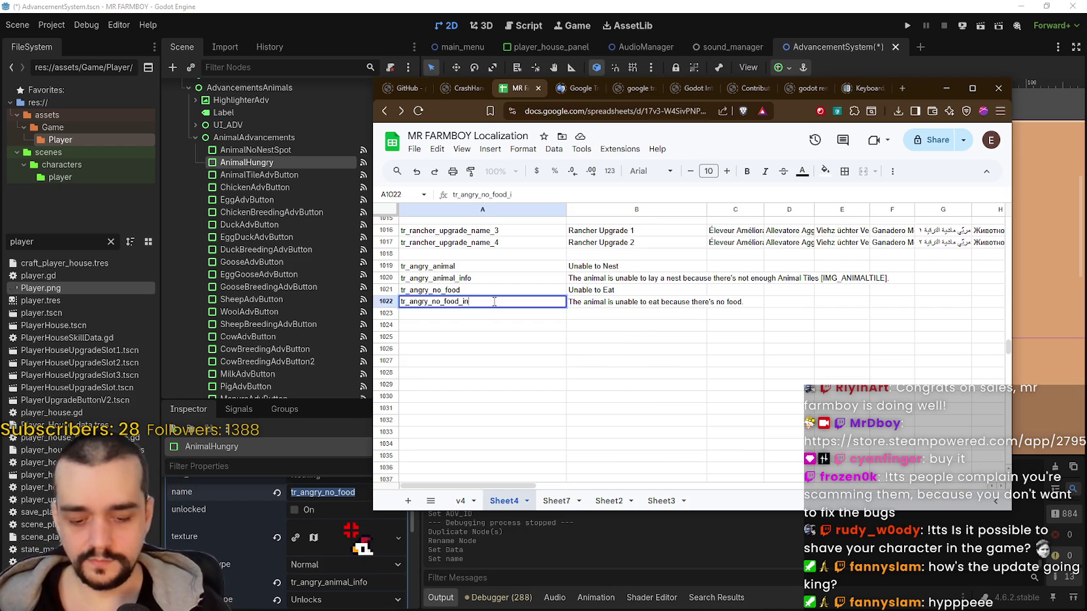
{"action": "type", "text": "nfo"}
{"action": "key", "text": "Return"}
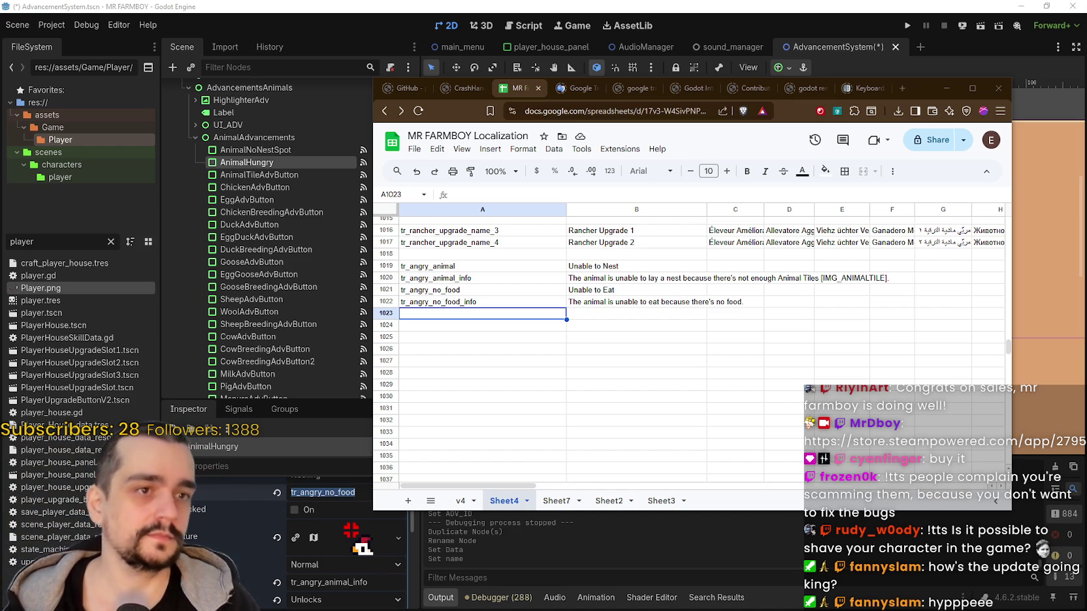
Move AnimalHungry down 34 px to (-180, 9) in the grid's bottom row and save the scene.
{"action": "left_click", "coordinate": [575, 301]}
{"action": "key", "text": "alt+Tab"}
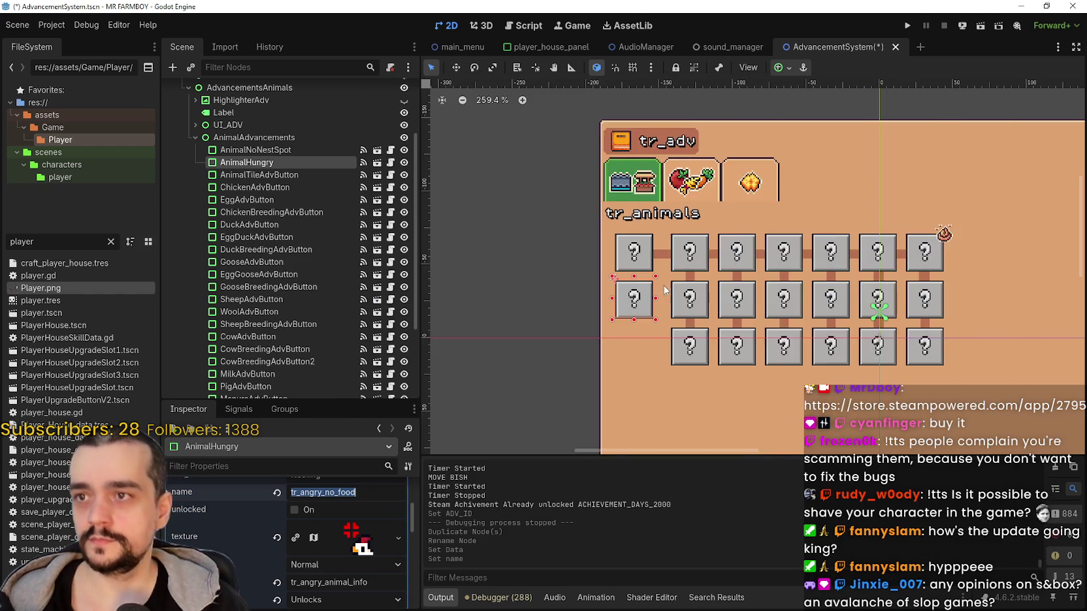
{"action": "scroll", "coordinate": [630, 313], "scroll_direction": "up", "scroll_amount": 3}
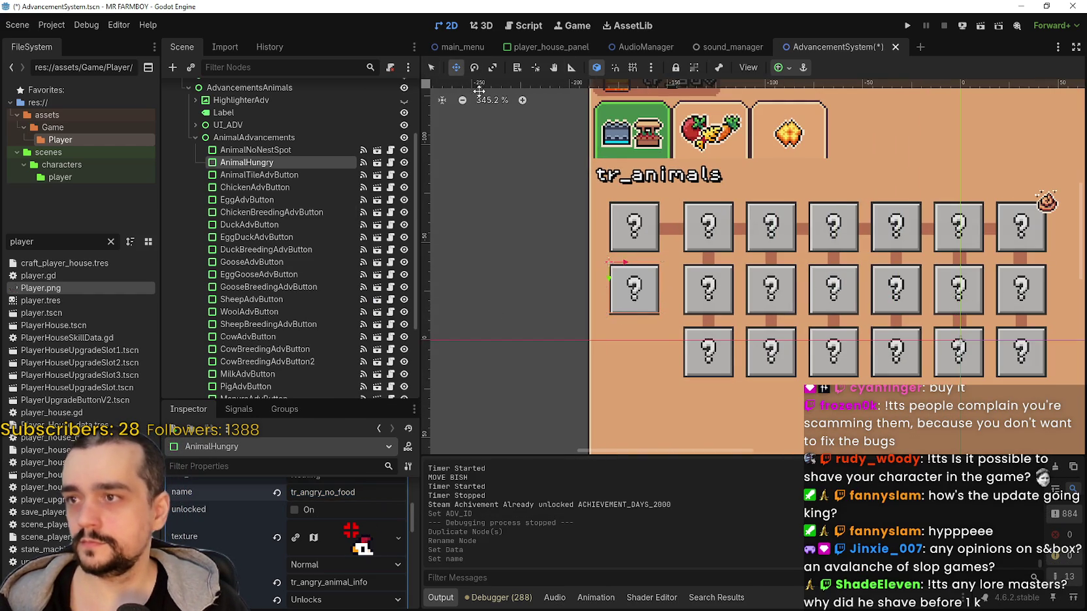
{"action": "key", "text": "w"}
{"action": "scroll", "coordinate": [630, 302], "scroll_direction": "up", "scroll_amount": 2}
{"action": "mouse_move", "coordinate": [632, 252]}
{"action": "left_mouse_down"}
{"action": "mouse_move", "coordinate": [630, 364]}
{"action": "mouse_move", "coordinate": [635, 345]}
{"action": "left_mouse_up"}
{"action": "scroll", "coordinate": [635, 345], "scroll_direction": "down", "scroll_amount": 4}
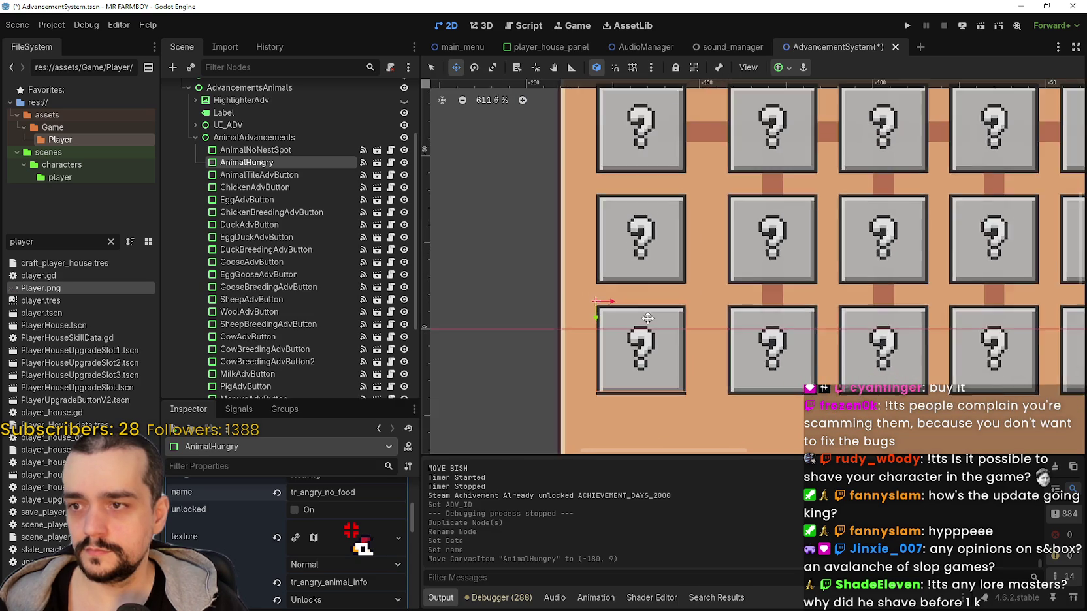
{"action": "key", "text": "ctrl+s"}
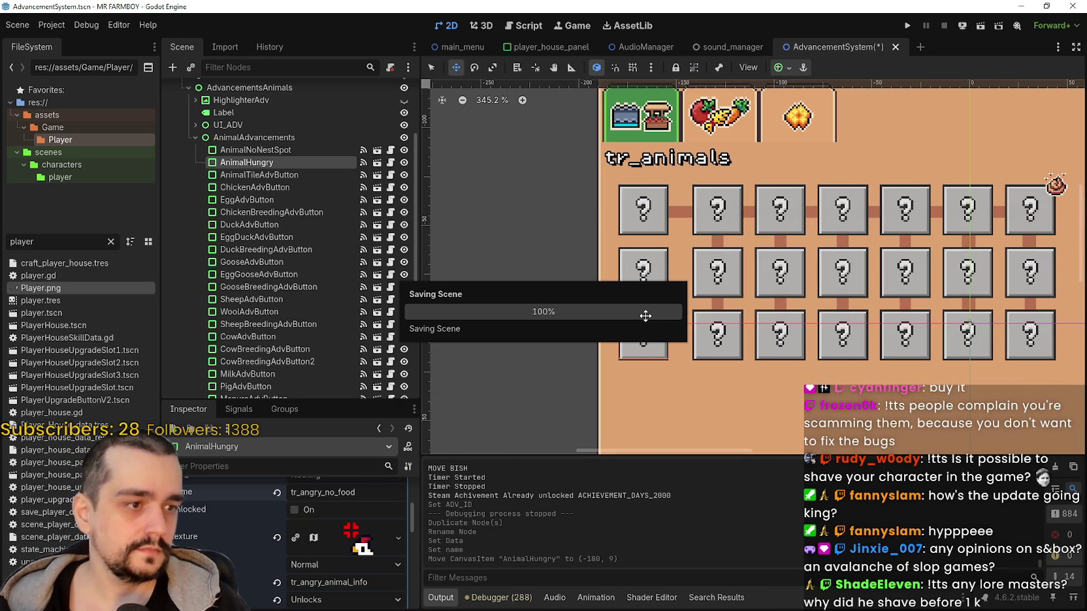
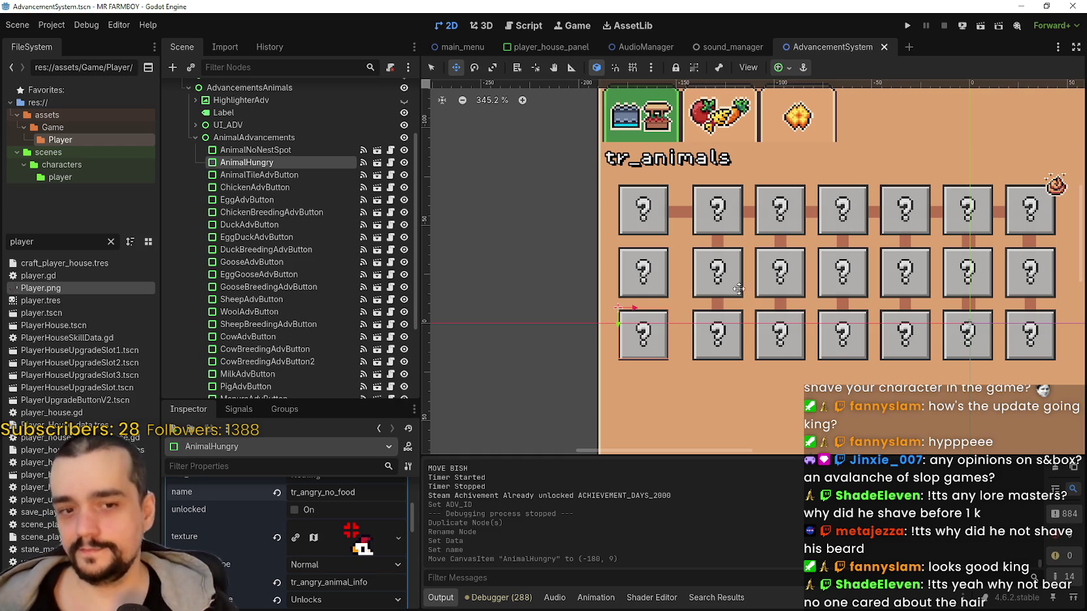
Expand the AnimalHungry texture preview and give the texture properties more room in the Inspector.
{"action": "scroll", "coordinate": [636, 352], "scroll_direction": "up", "scroll_amount": 1}
{"action": "scroll", "coordinate": [636, 353], "scroll_direction": "up", "scroll_amount": 1}
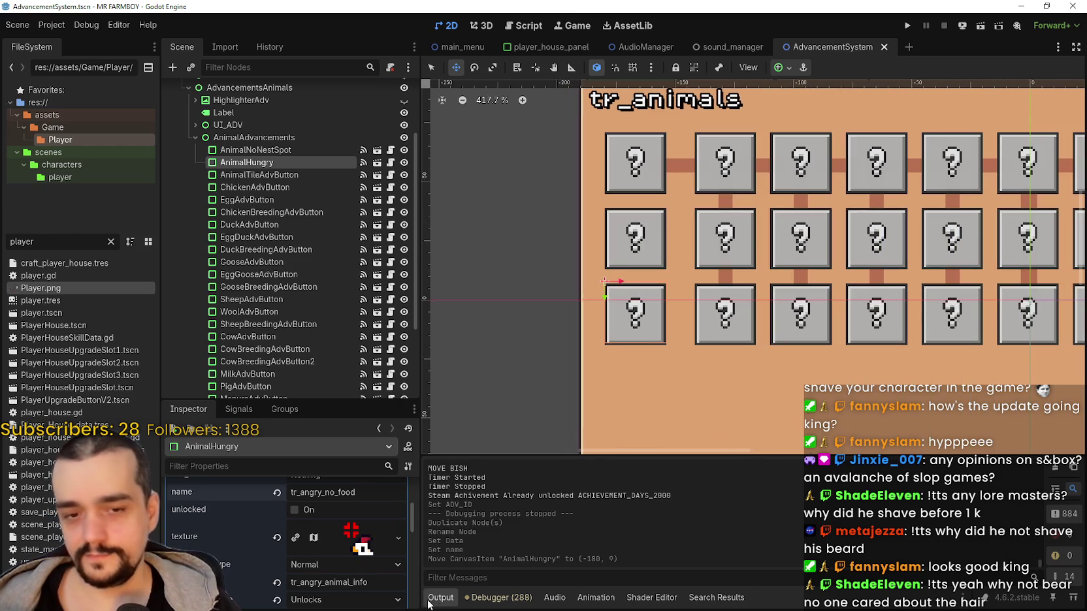
{"action": "left_click", "coordinate": [295, 541]}
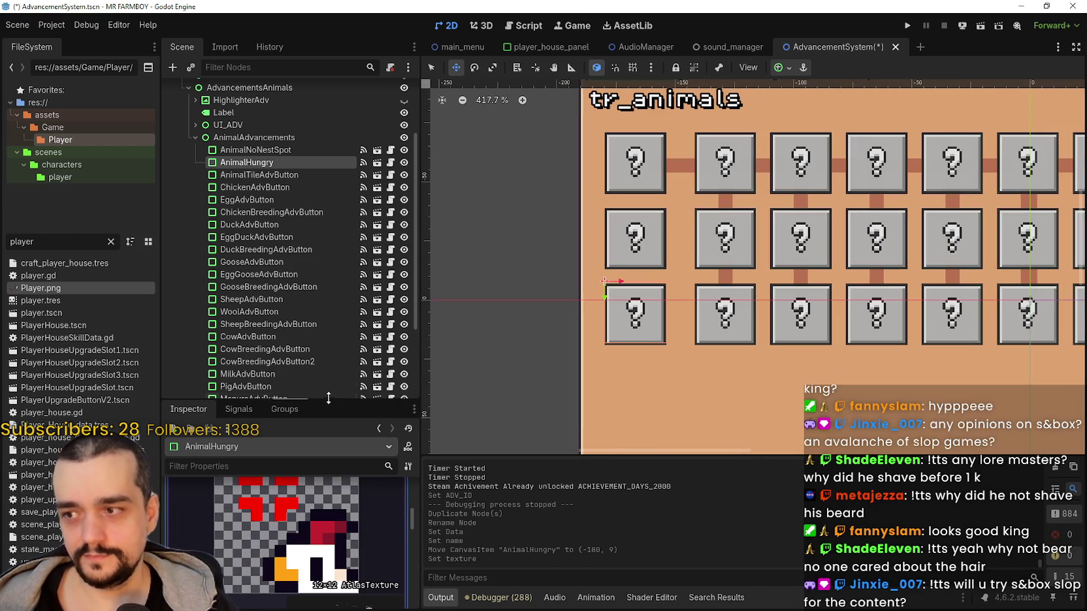
{"action": "left_click_drag", "start_coordinate": [336, 401], "coordinate": [307, 263]}
View the angry-chicken icon's region on the Player sprite sheet, then close the region editor.
{"action": "left_click", "coordinate": [295, 555]}
{"action": "scroll", "coordinate": [571, 315], "scroll_direction": "down", "scroll_amount": 3}
{"action": "scroll", "coordinate": [570, 314], "scroll_direction": "down", "scroll_amount": 5}
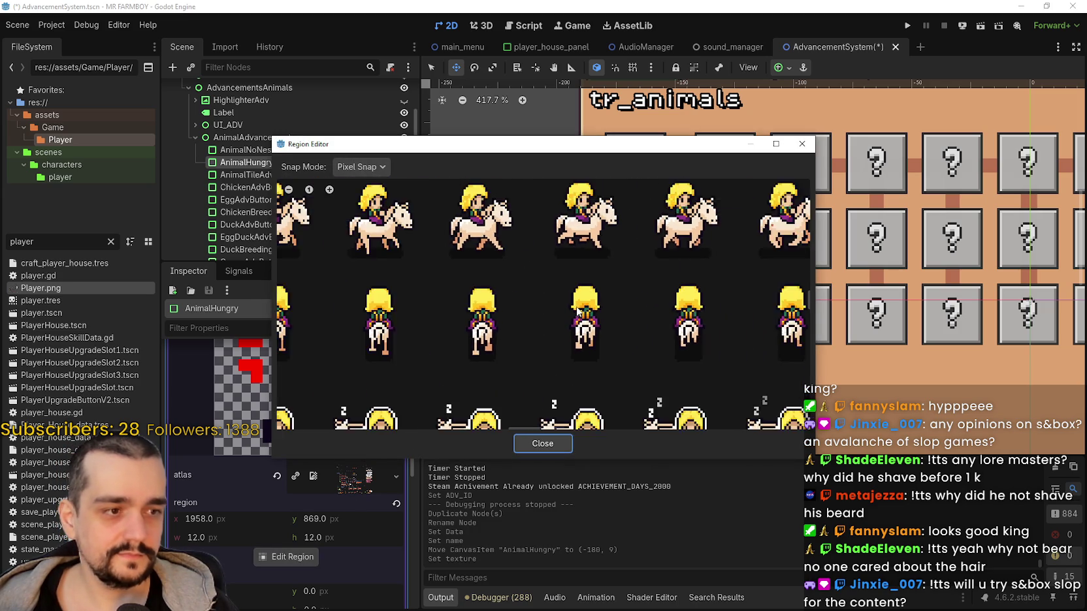
{"action": "scroll", "coordinate": [575, 312], "scroll_direction": "down", "scroll_amount": 6}
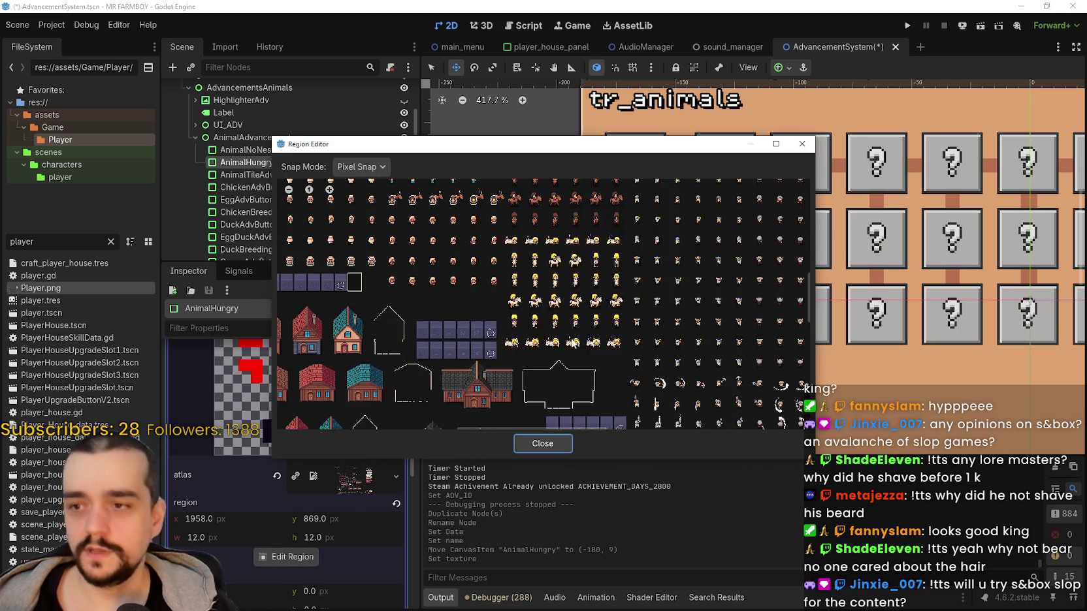
{"action": "scroll", "coordinate": [774, 340], "scroll_direction": "up", "scroll_amount": 8}
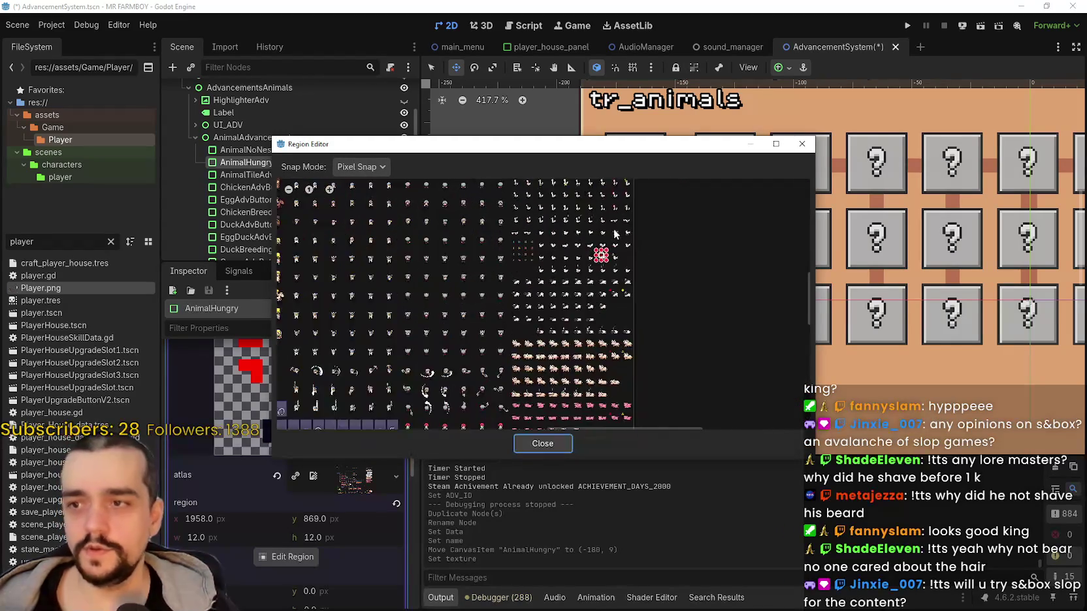
{"action": "scroll", "coordinate": [606, 260], "scroll_direction": "up", "scroll_amount": 6}
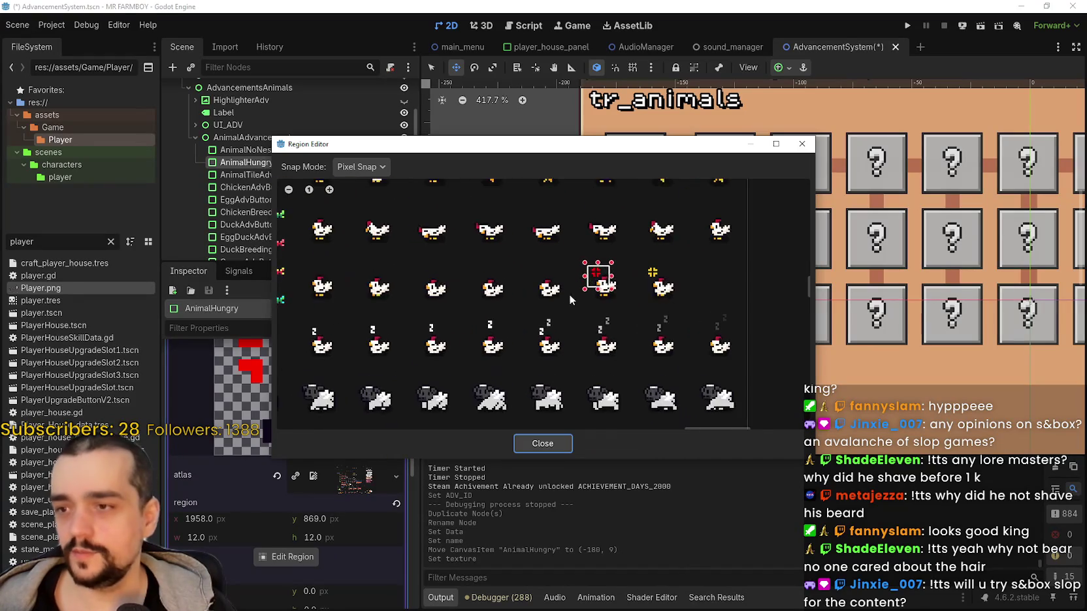
{"action": "left_click", "coordinate": [556, 439]}
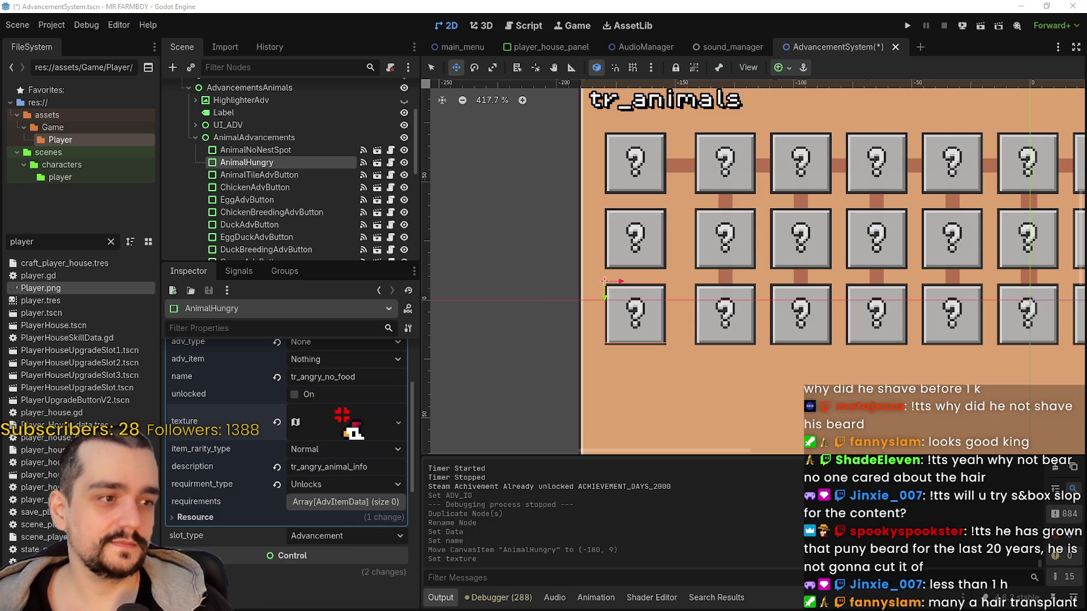
{"action": "scroll", "coordinate": [1004, 365], "scroll_direction": "down", "scroll_amount": 4}
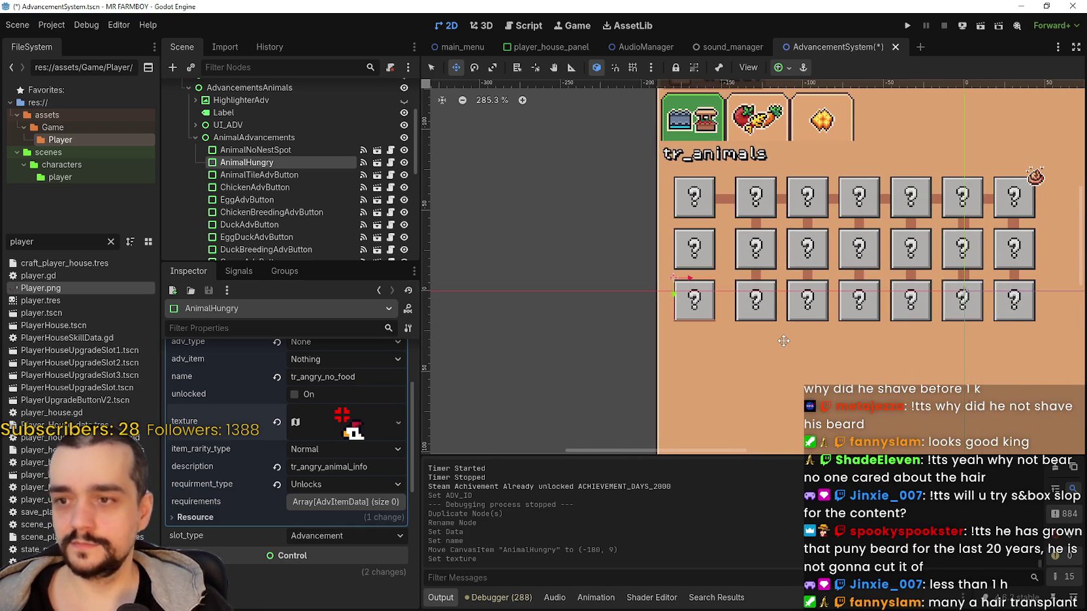
{"action": "scroll", "coordinate": [782, 340], "scroll_direction": "up", "scroll_amount": 3}
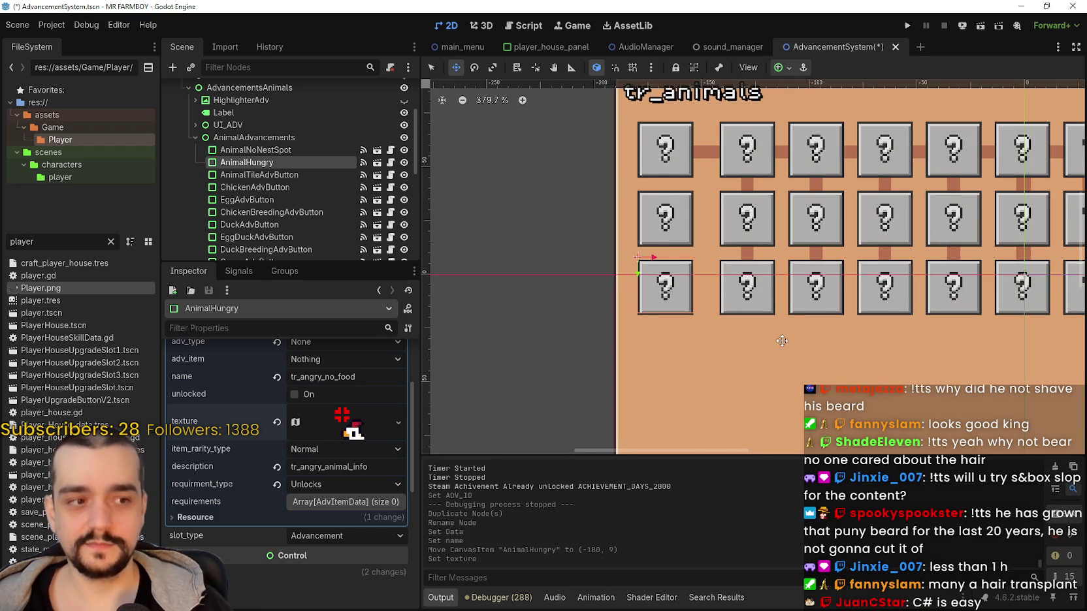
{"action": "scroll", "coordinate": [771, 335], "scroll_direction": "up", "scroll_amount": 1}
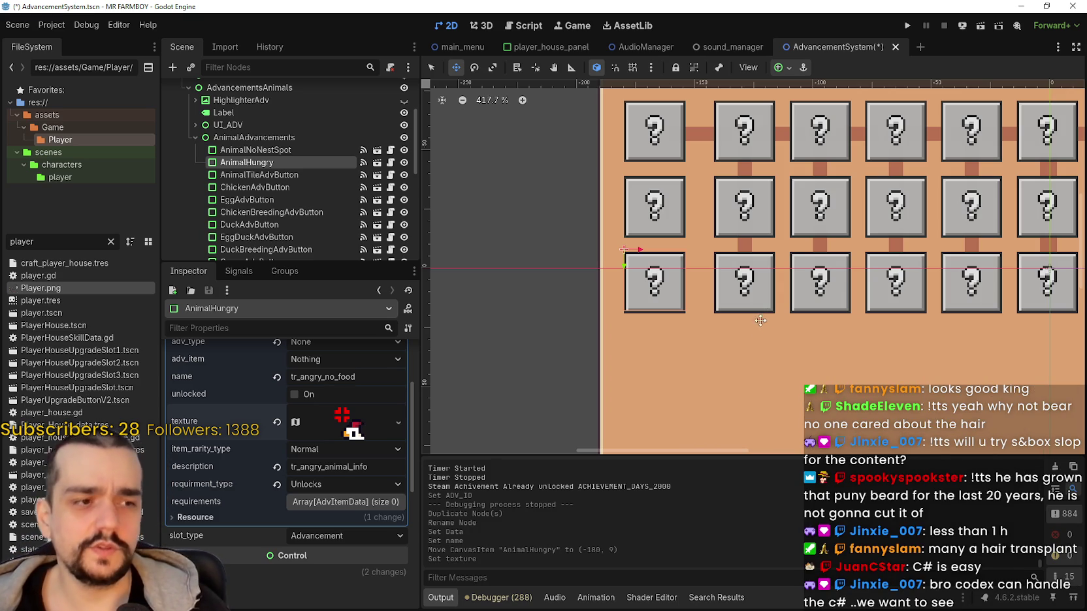
{"action": "scroll", "coordinate": [752, 319], "scroll_direction": "down", "scroll_amount": 2}
{"action": "scroll", "coordinate": [752, 315], "scroll_direction": "down", "scroll_amount": 1}
{"action": "scroll", "coordinate": [752, 315], "scroll_direction": "up", "scroll_amount": 2}
{"action": "scroll", "coordinate": [752, 316], "scroll_direction": "down", "scroll_amount": 2}
{"action": "scroll", "coordinate": [751, 315], "scroll_direction": "up", "scroll_amount": 2}
{"action": "scroll", "coordinate": [752, 312], "scroll_direction": "down", "scroll_amount": 3}
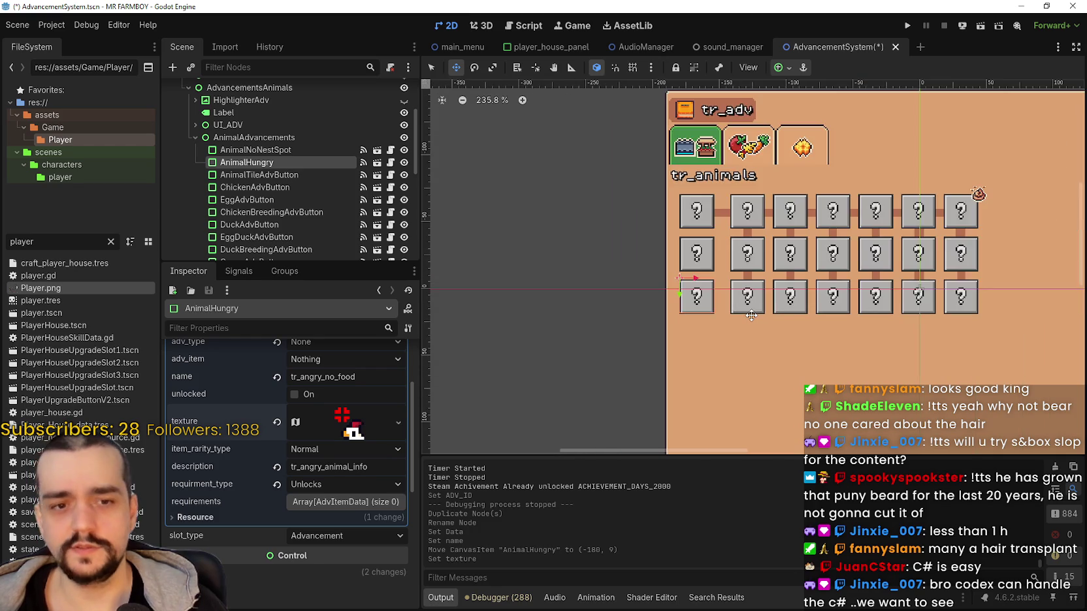
{"action": "scroll", "coordinate": [757, 297], "scroll_direction": "up", "scroll_amount": 3}
{"action": "scroll", "coordinate": [759, 293], "scroll_direction": "up", "scroll_amount": 3}
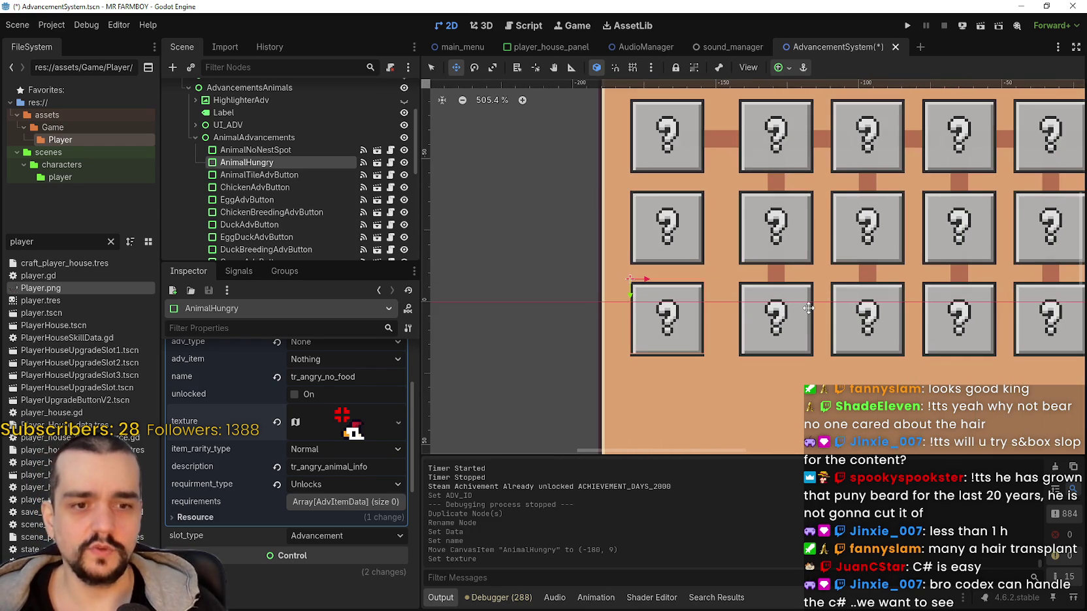
{"action": "scroll", "coordinate": [807, 307], "scroll_direction": "up", "scroll_amount": 2}
{"action": "scroll", "coordinate": [802, 309], "scroll_direction": "up", "scroll_amount": 1}
{"action": "scroll", "coordinate": [798, 309], "scroll_direction": "down", "scroll_amount": 1}
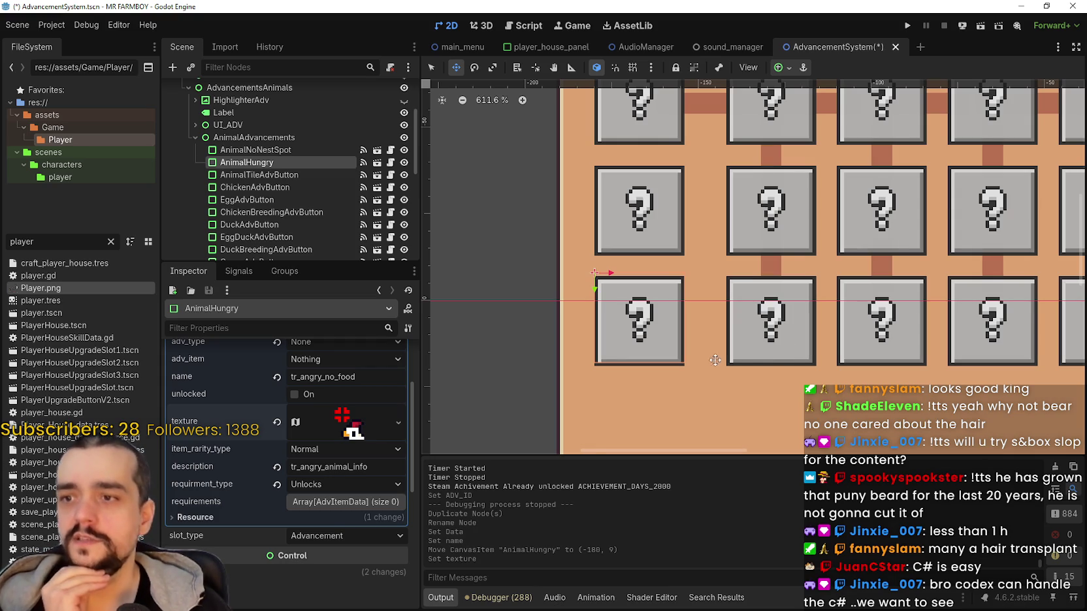
{"action": "scroll", "coordinate": [735, 355], "scroll_direction": "down", "scroll_amount": 3}
{"action": "scroll", "coordinate": [687, 304], "scroll_direction": "down", "scroll_amount": 1}
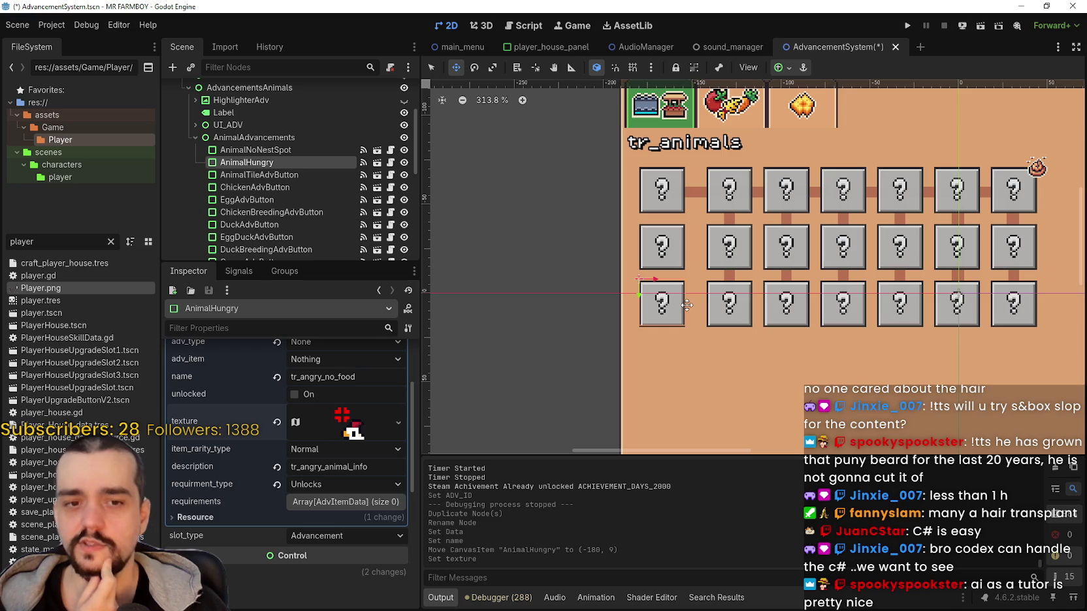
{"action": "scroll", "coordinate": [686, 305], "scroll_direction": "up", "scroll_amount": 3}
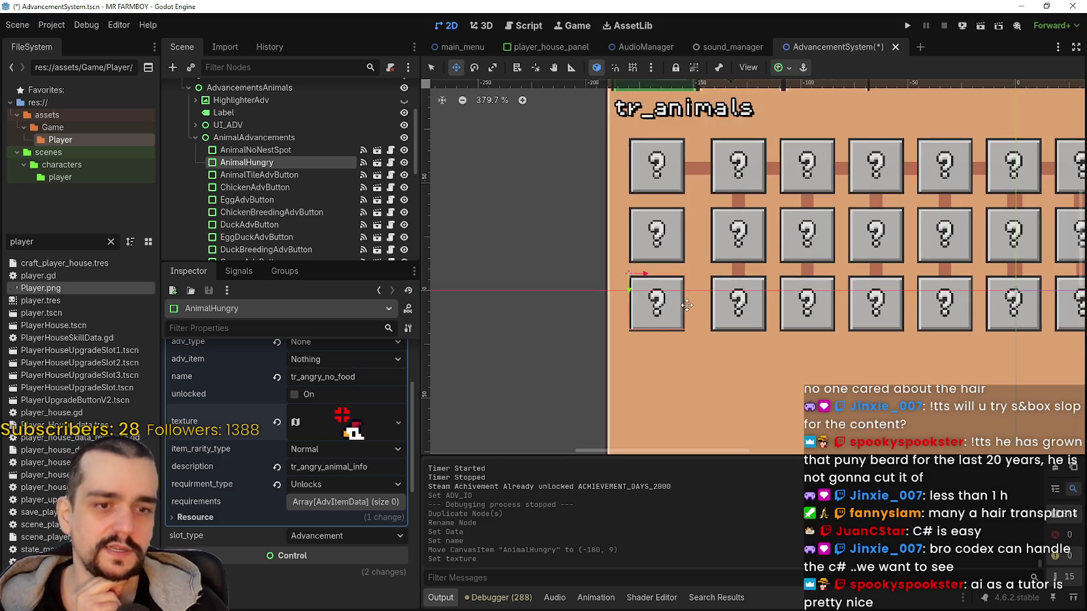
{"action": "scroll", "coordinate": [686, 305], "scroll_direction": "down", "scroll_amount": 5}
{"action": "scroll", "coordinate": [684, 305], "scroll_direction": "up", "scroll_amount": 9}
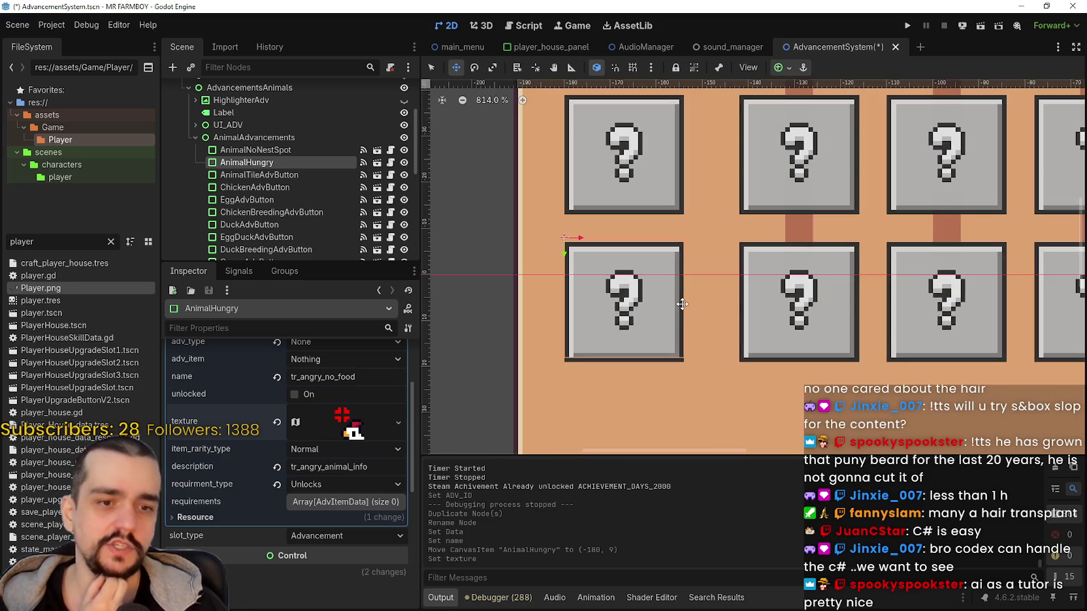
{"action": "scroll", "coordinate": [682, 303], "scroll_direction": "down", "scroll_amount": 3}
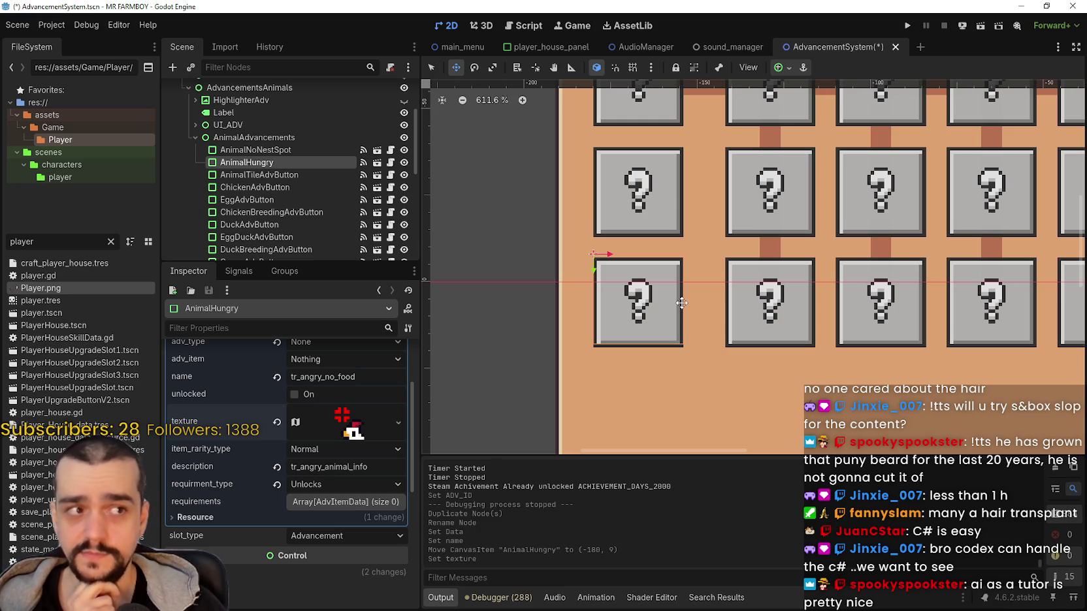
{"action": "scroll", "coordinate": [682, 303], "scroll_direction": "down", "scroll_amount": 1}
{"action": "scroll", "coordinate": [681, 303], "scroll_direction": "up", "scroll_amount": 1}
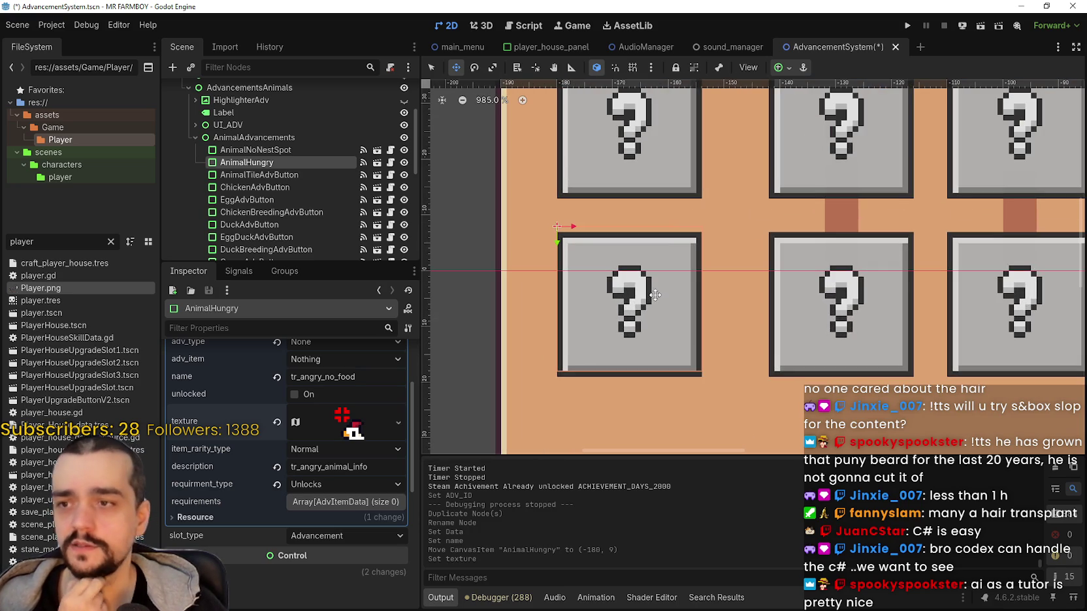
{"action": "scroll", "coordinate": [653, 294], "scroll_direction": "down", "scroll_amount": 1}
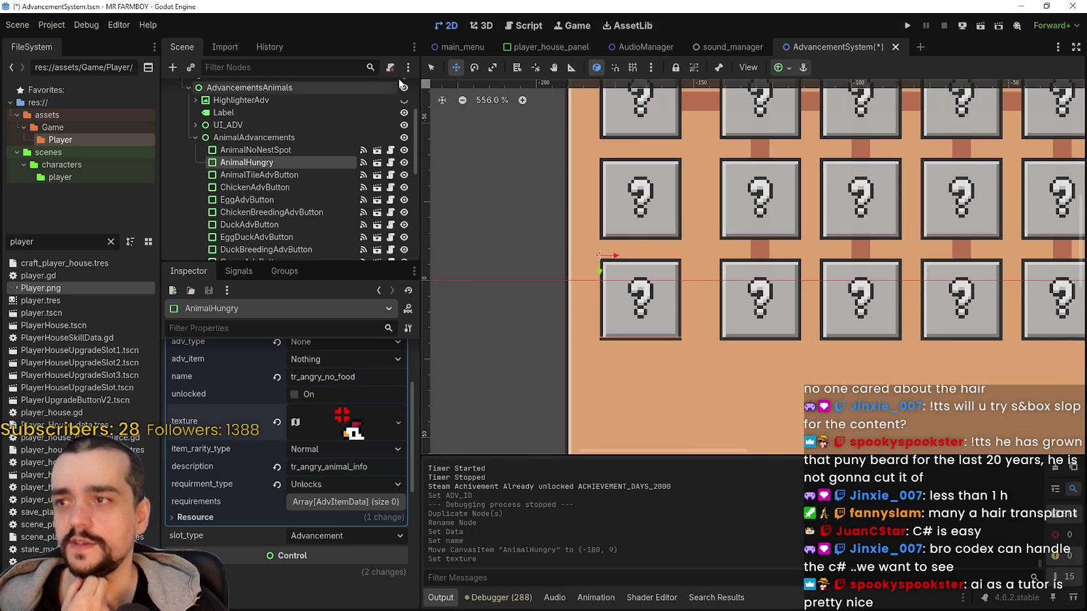
{"action": "key", "text": "q"}
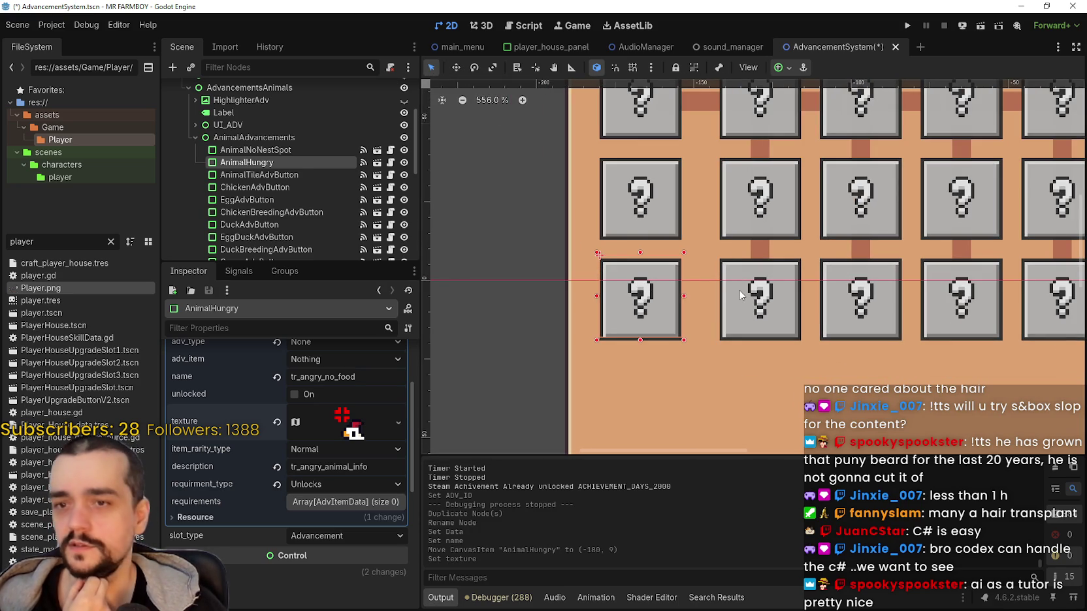
Select the ChickenBreedingAdvButton tile to view its advancement data.
{"action": "left_click", "coordinate": [740, 290]}
{"action": "scroll", "coordinate": [766, 295], "scroll_direction": "down", "scroll_amount": 1}
{"action": "scroll", "coordinate": [830, 308], "scroll_direction": "down", "scroll_amount": 1}
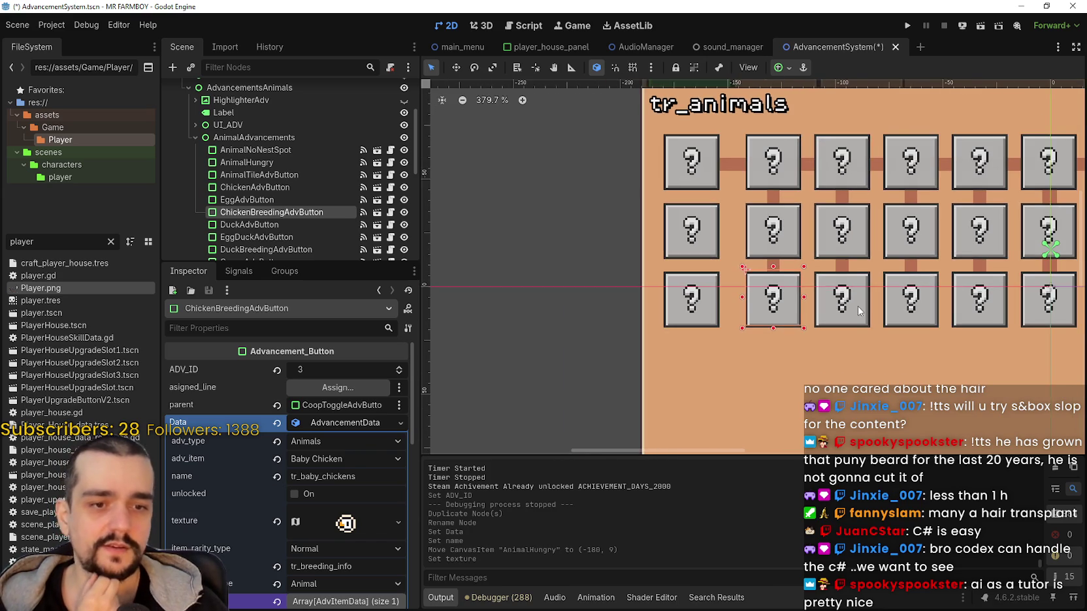
{"action": "scroll", "coordinate": [855, 305], "scroll_direction": "up", "scroll_amount": 1}
{"action": "scroll", "coordinate": [854, 307], "scroll_direction": "down", "scroll_amount": 1}
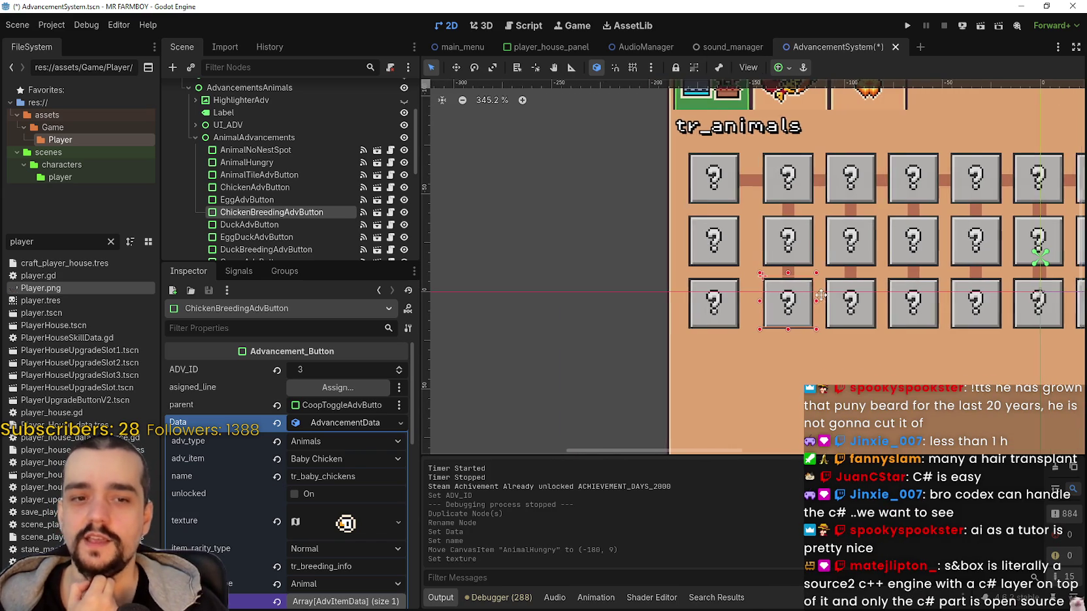
{"action": "scroll", "coordinate": [753, 302], "scroll_direction": "down", "scroll_amount": 2}
{"action": "scroll", "coordinate": [750, 304], "scroll_direction": "up", "scroll_amount": 3}
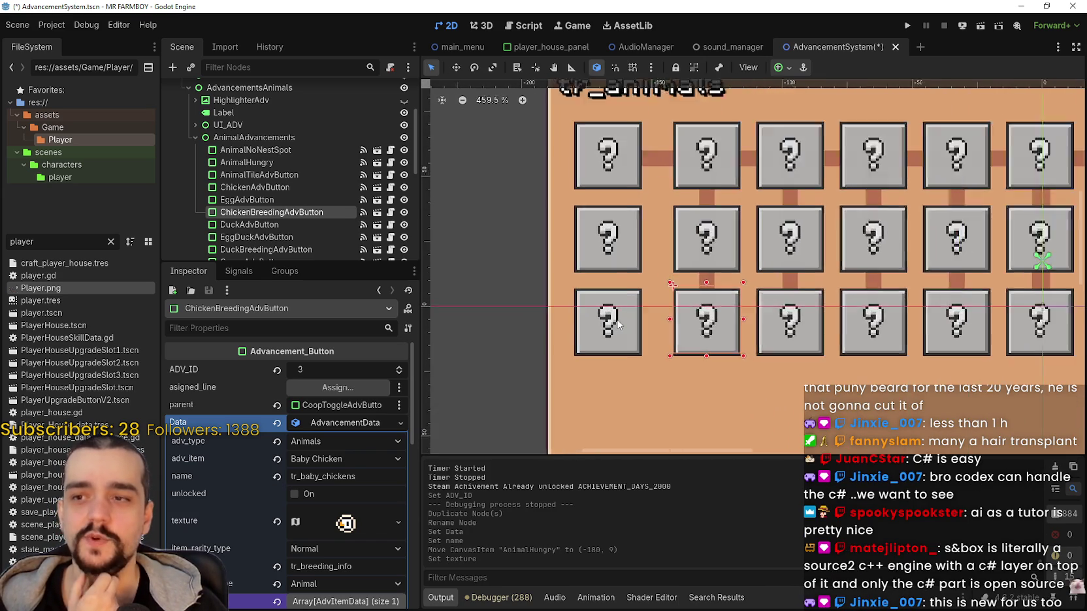
{"action": "scroll", "coordinate": [698, 310], "scroll_direction": "down", "scroll_amount": 1}
{"action": "scroll", "coordinate": [694, 310], "scroll_direction": "down", "scroll_amount": 1}
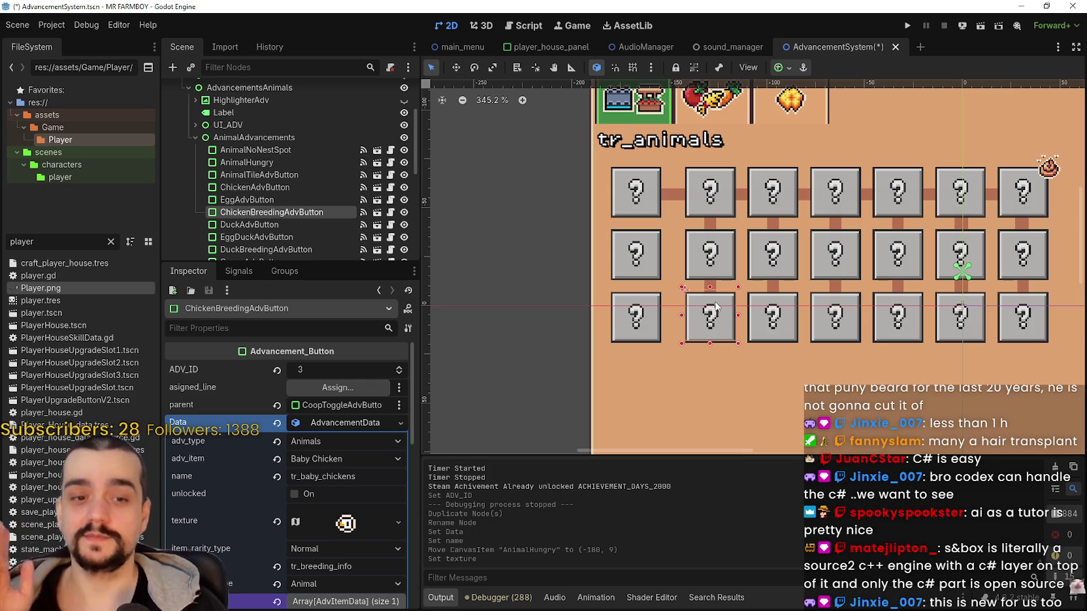
{"action": "scroll", "coordinate": [716, 307], "scroll_direction": "up", "scroll_amount": 4}
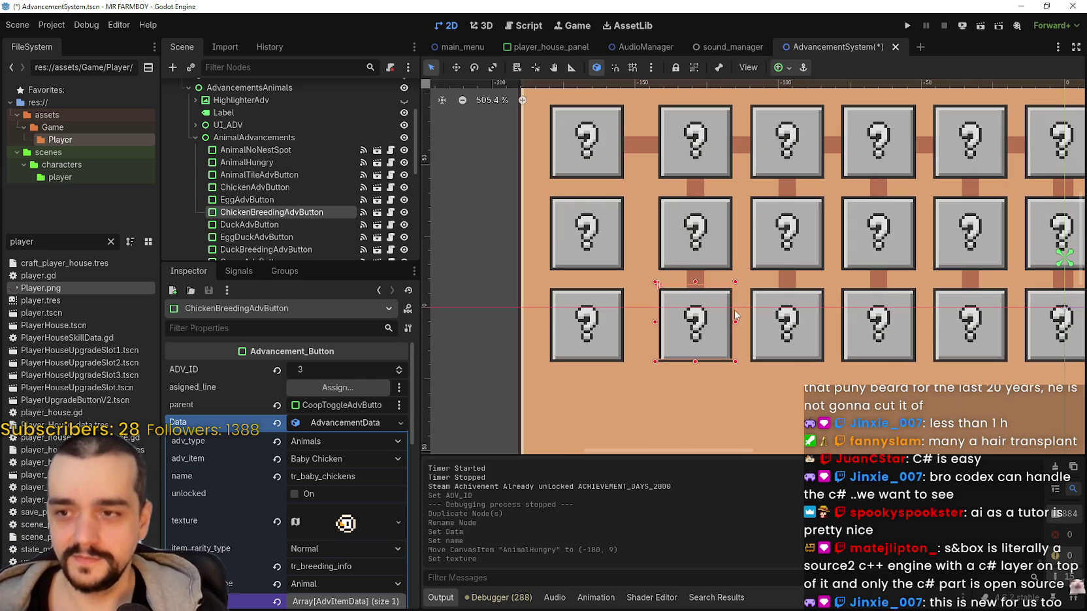
Select the DuckBreedingAdvButton tile, showing tr_baby_ducks tracking Baby Duck.
{"action": "left_click", "coordinate": [596, 328]}
{"action": "left_click", "coordinate": [717, 341]}
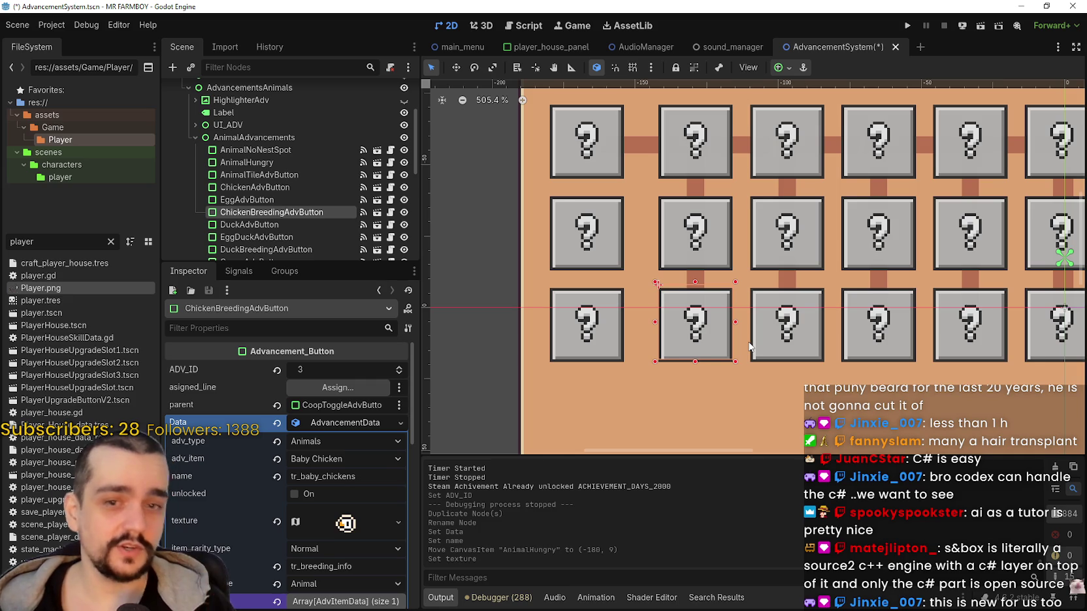
{"action": "scroll", "coordinate": [755, 337], "scroll_direction": "down", "scroll_amount": 2}
{"action": "left_click", "coordinate": [776, 344]}
{"action": "scroll", "coordinate": [775, 344], "scroll_direction": "down", "scroll_amount": 2}
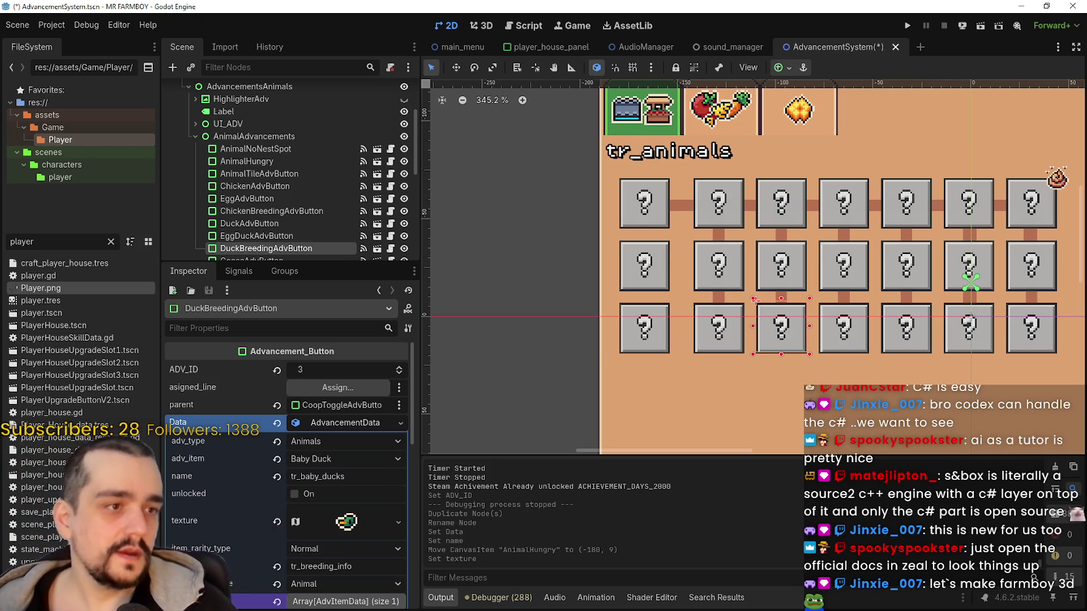
Copy the AnimalHungry name tr_angry_no_food into its description as tr_angry_no_food_info.
{"action": "scroll", "coordinate": [610, 300], "scroll_direction": "down", "scroll_amount": 2}
{"action": "scroll", "coordinate": [610, 299], "scroll_direction": "up", "scroll_amount": 2}
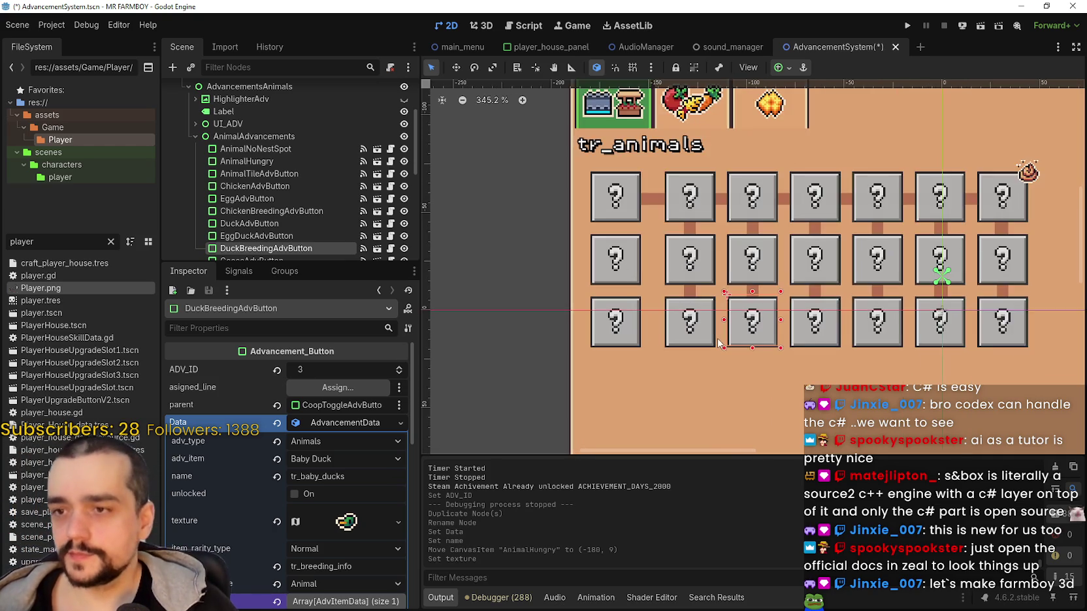
{"action": "scroll", "coordinate": [620, 324], "scroll_direction": "down", "scroll_amount": 1}
{"action": "left_click", "coordinate": [624, 320]}
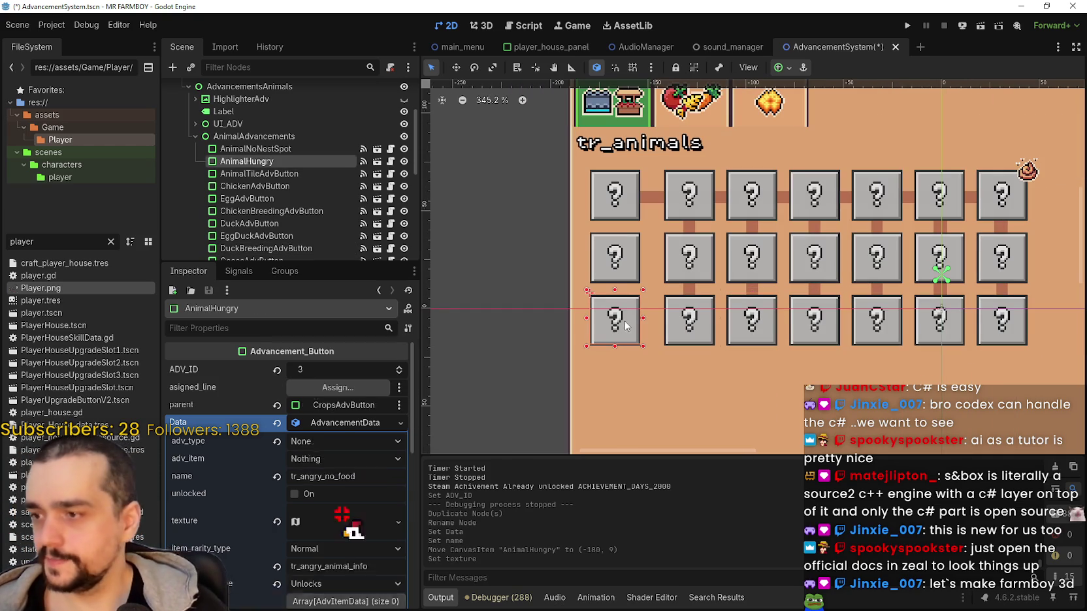
{"action": "left_click", "coordinate": [360, 471]}
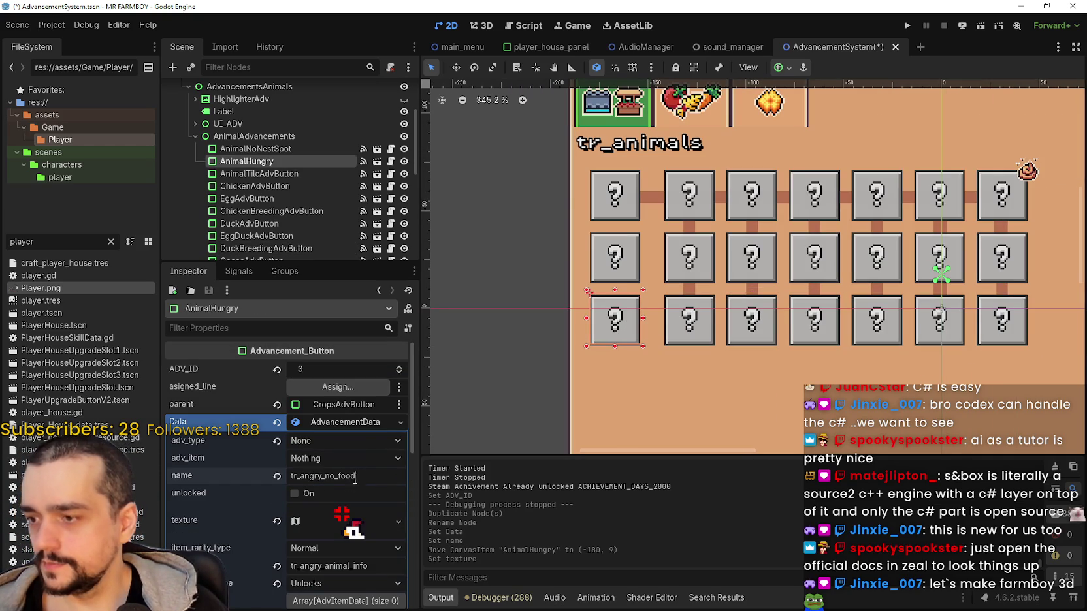
{"action": "double_click", "coordinate": [339, 476]}
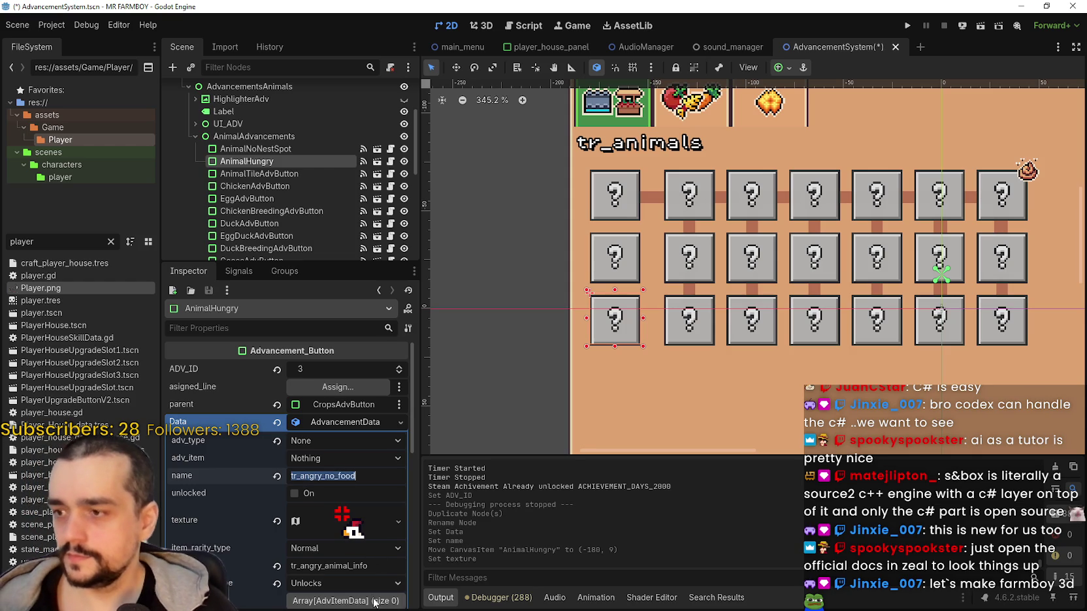
{"action": "key", "text": "ctrl+c"}
{"action": "double_click", "coordinate": [345, 566]}
{"action": "key", "text": "ctrl+v"}
Save the AdvancementSystem scene.
{"action": "key", "text": "ctrl+s"}
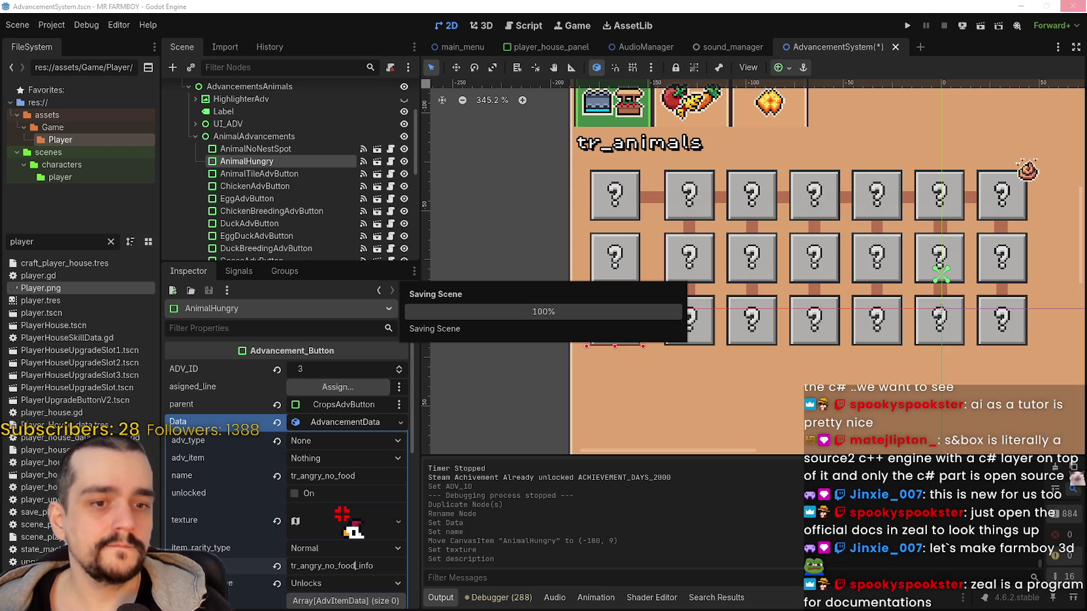
{"action": "scroll", "coordinate": [649, 302], "scroll_direction": "down", "scroll_amount": 3}
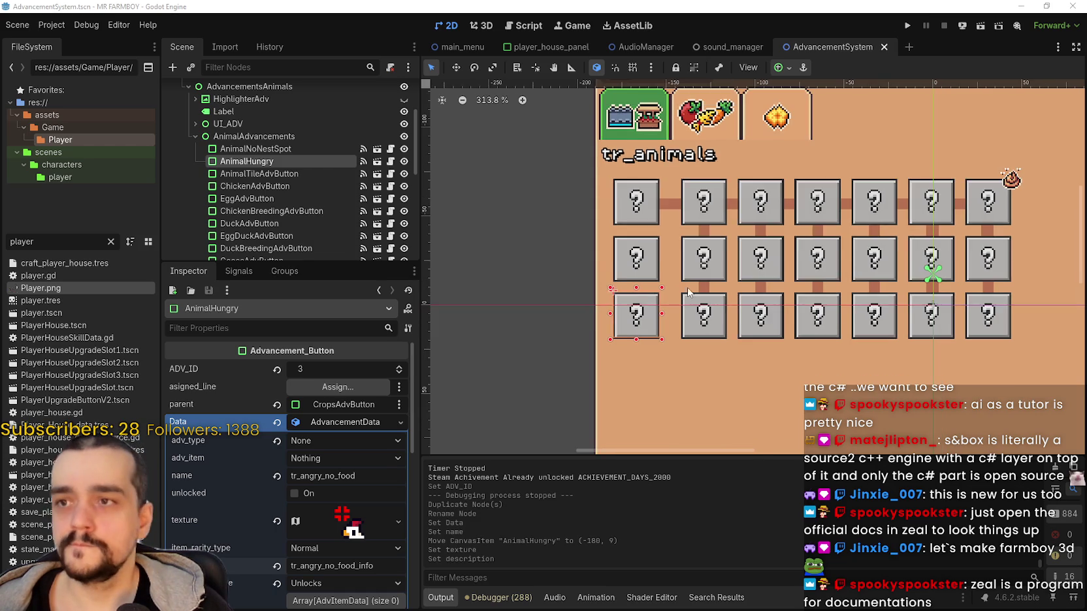
{"action": "scroll", "coordinate": [627, 307], "scroll_direction": "up", "scroll_amount": 2}
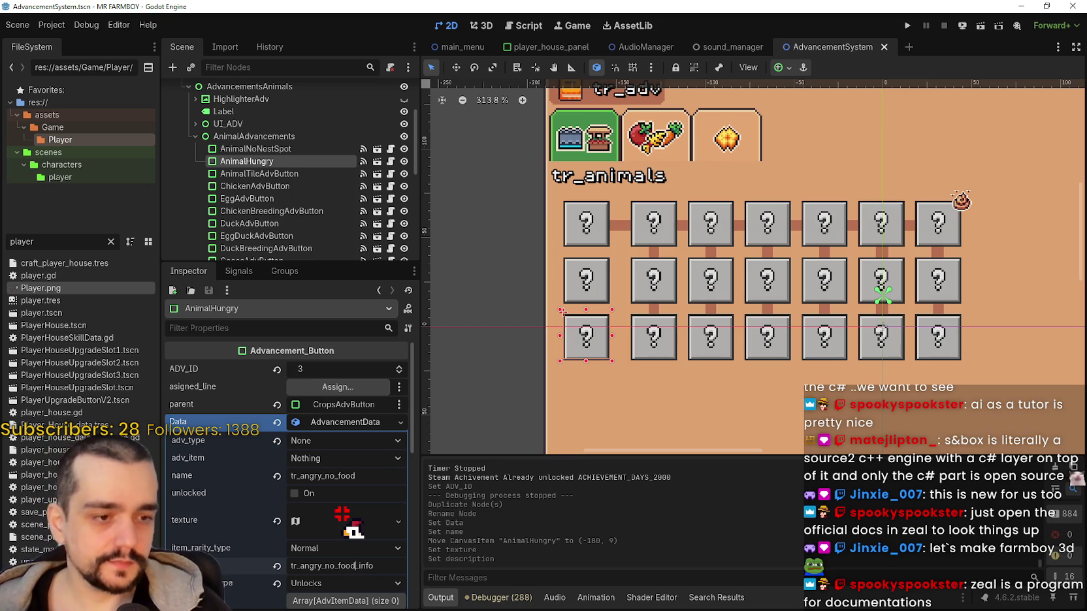
Filter the FileSystem for 'chicken' and open chicken.tscn.
{"action": "left_click", "coordinate": [110, 241]}
{"action": "type", "text": "chicken"}
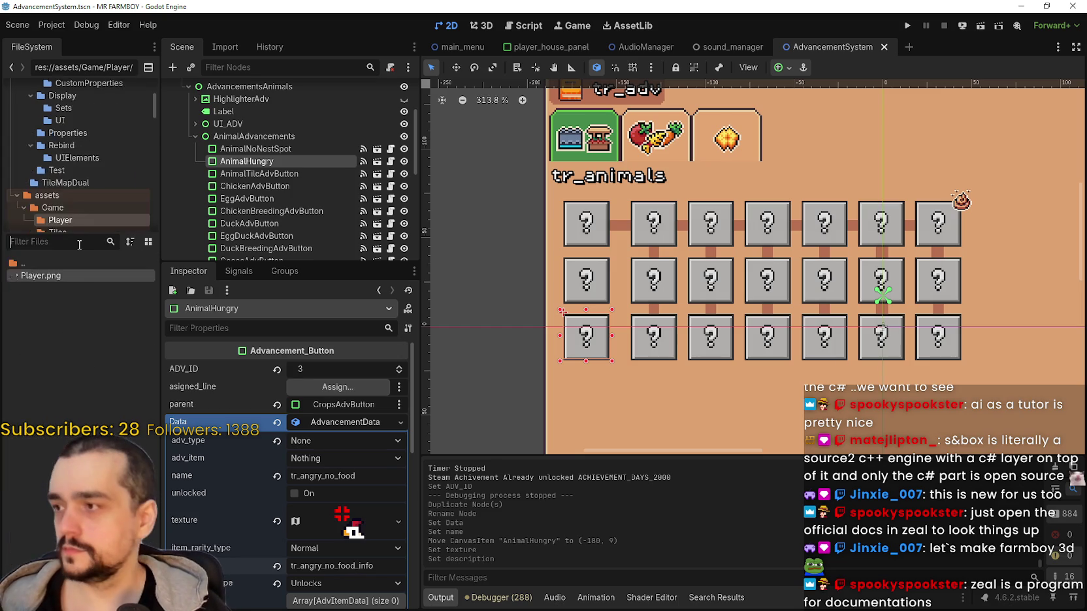
{"action": "double_click", "coordinate": [68, 288]}
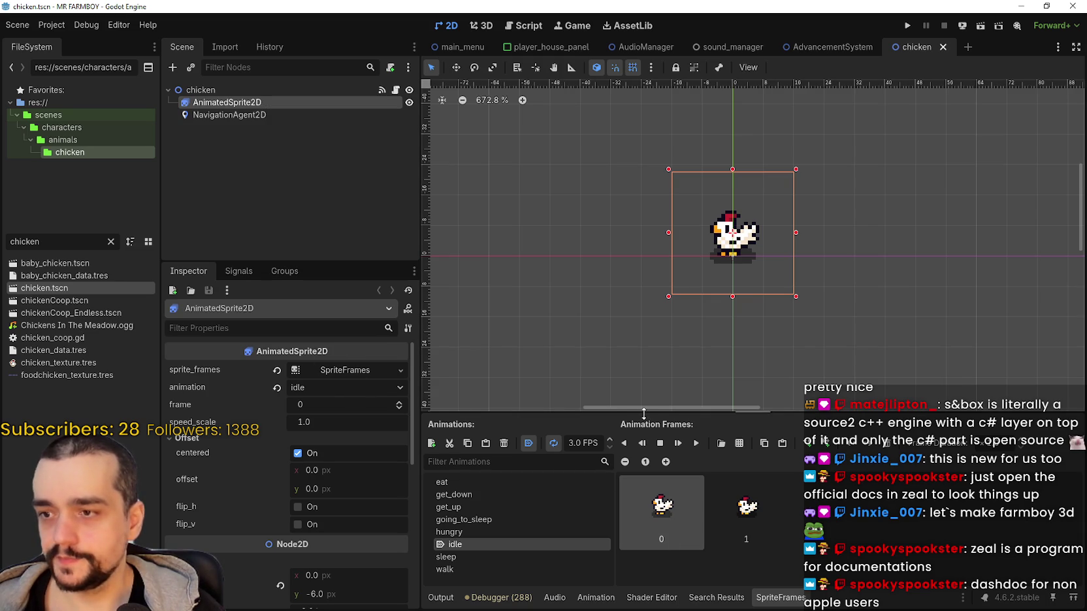
Enlarge the SpriteFrames panel and view the two frames of the hungry animation.
{"action": "left_click_drag", "start_coordinate": [646, 413], "coordinate": [648, 313]}
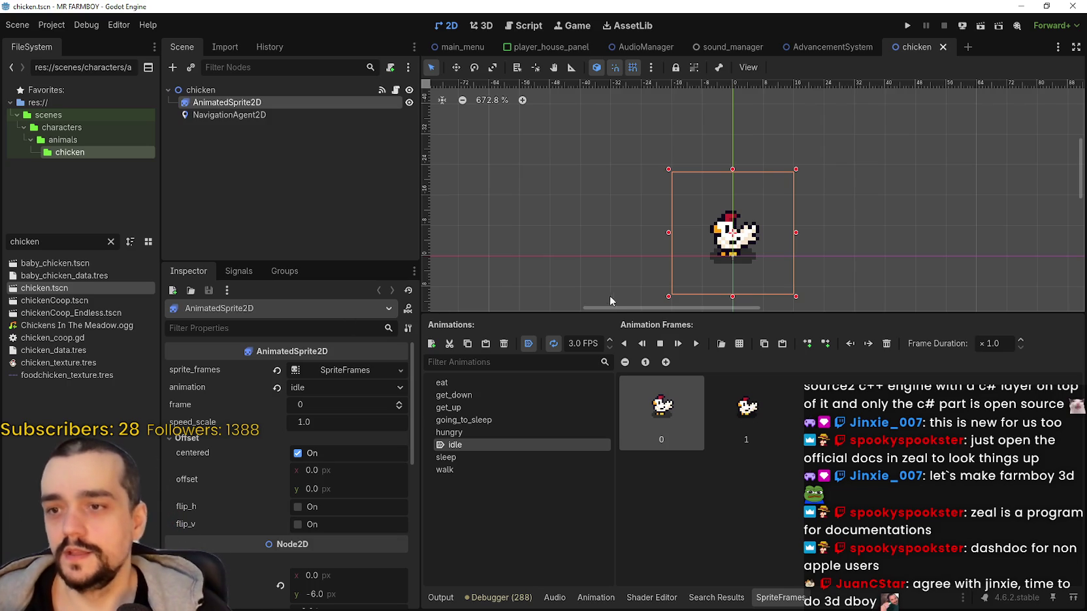
{"action": "left_click", "coordinate": [488, 431]}
{"action": "left_click", "coordinate": [662, 425]}
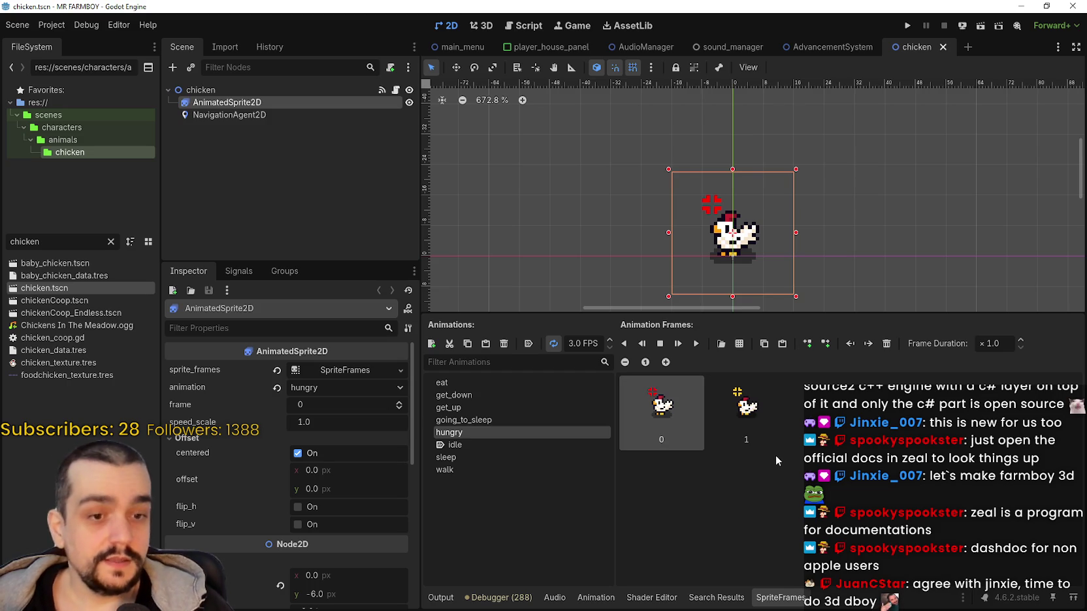
{"action": "left_click", "coordinate": [757, 424]}
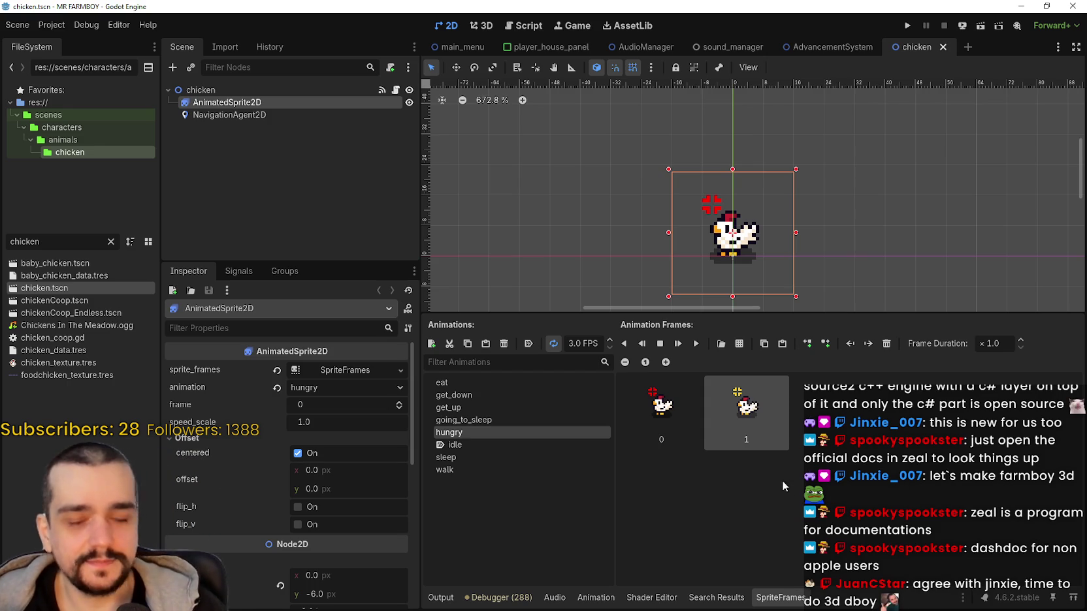
{"action": "left_click", "coordinate": [534, 422]}
{"action": "left_click", "coordinate": [530, 433]}
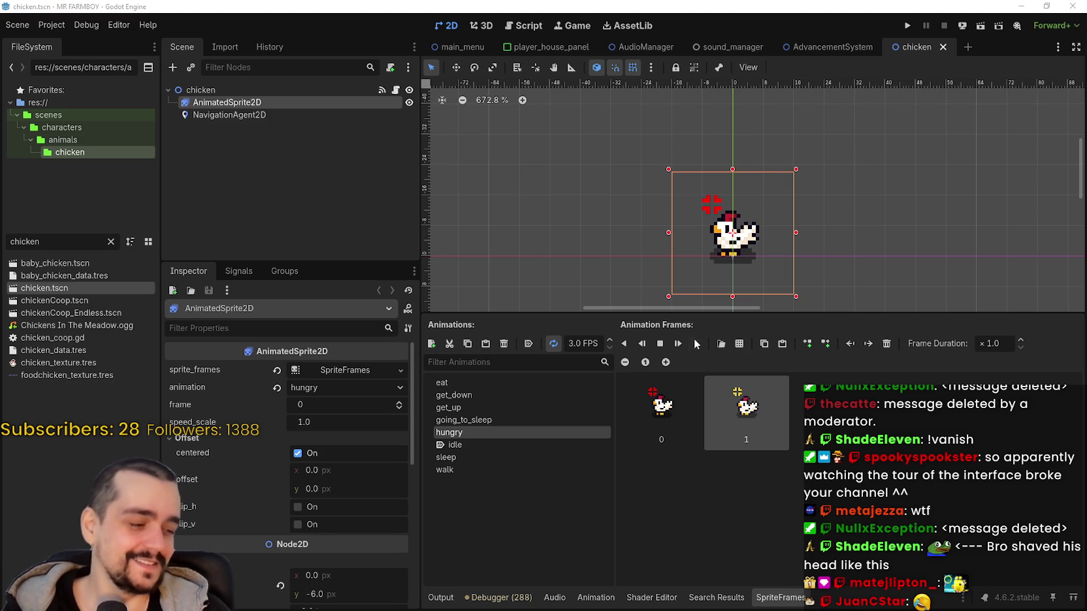
Zoom around the chicken's hungry icon in the viewport, then switch to Player.png in Aseprite.
{"action": "scroll", "coordinate": [840, 234], "scroll_direction": "down", "scroll_amount": 1}
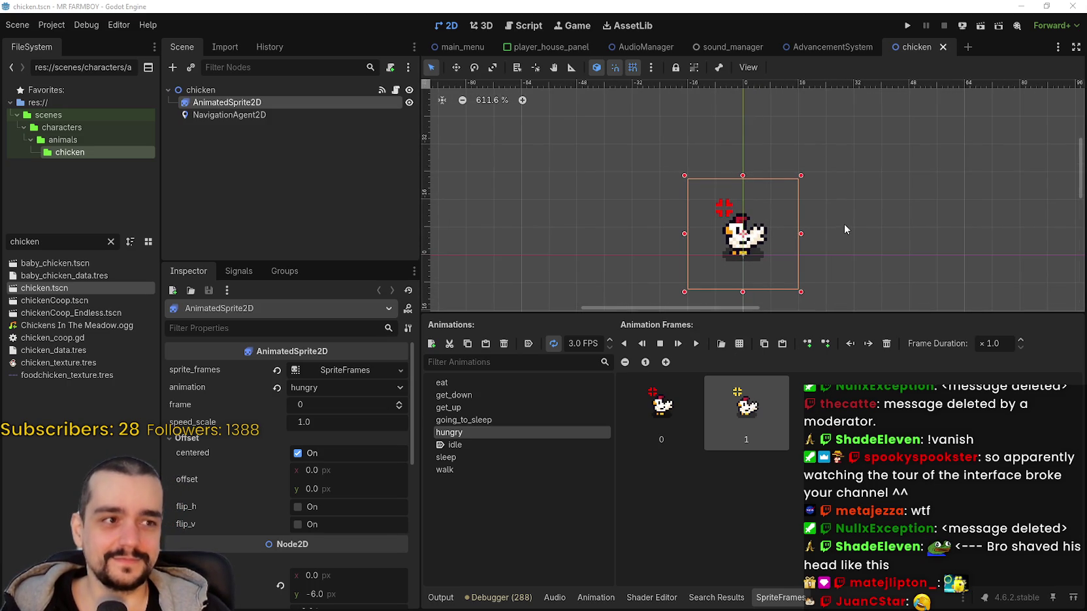
{"action": "scroll", "coordinate": [845, 223], "scroll_direction": "down", "scroll_amount": 1}
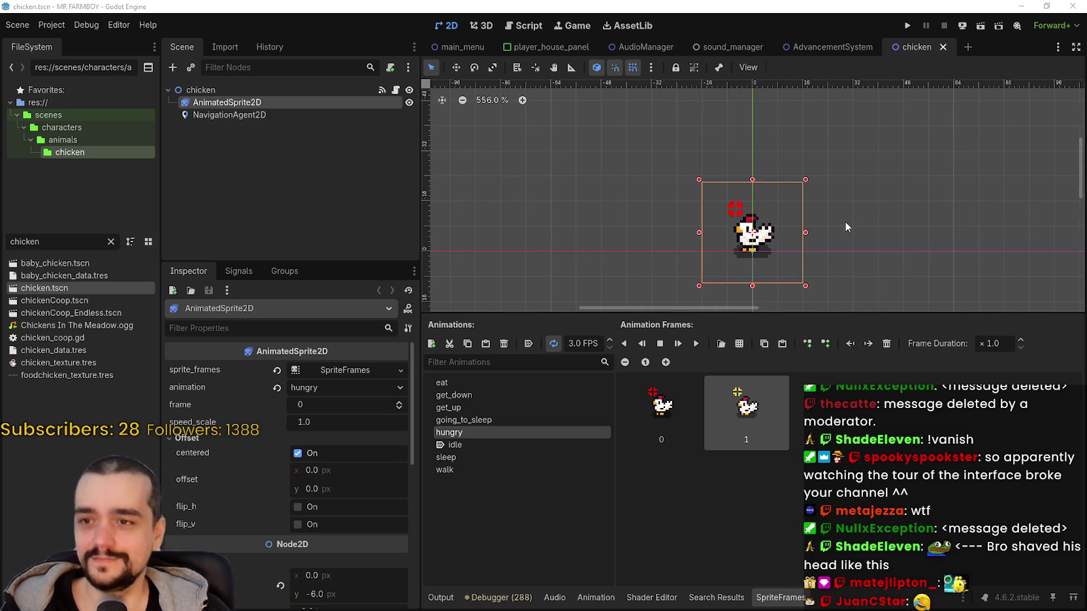
{"action": "scroll", "coordinate": [845, 222], "scroll_direction": "down", "scroll_amount": 1}
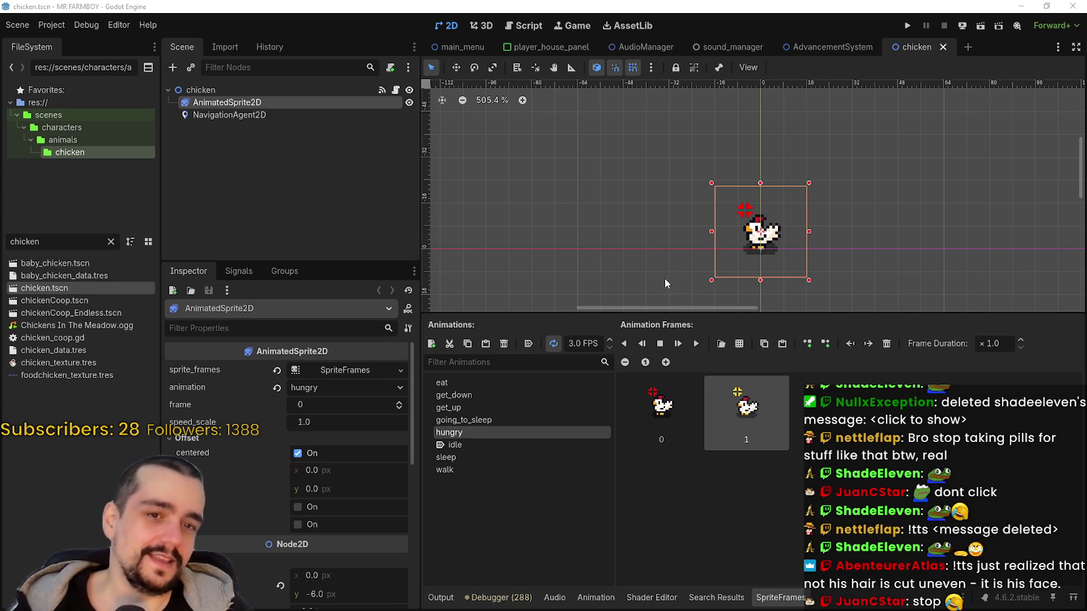
{"action": "scroll", "coordinate": [666, 278], "scroll_direction": "up", "scroll_amount": 1}
{"action": "scroll", "coordinate": [693, 218], "scroll_direction": "up", "scroll_amount": 1}
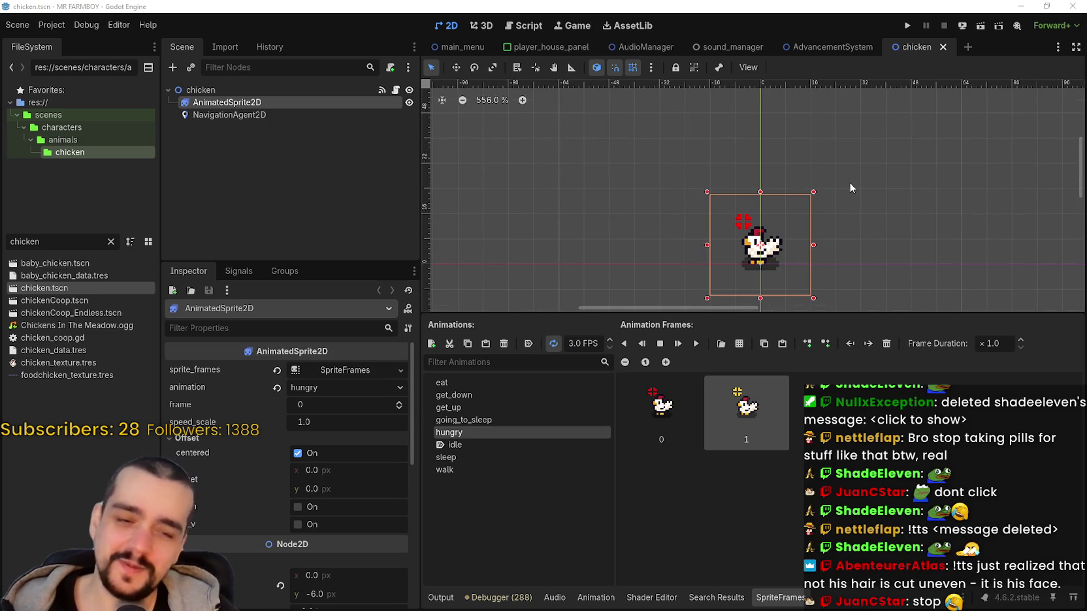
{"action": "scroll", "coordinate": [822, 182], "scroll_direction": "up", "scroll_amount": 1}
{"action": "scroll", "coordinate": [813, 246], "scroll_direction": "down", "scroll_amount": 1}
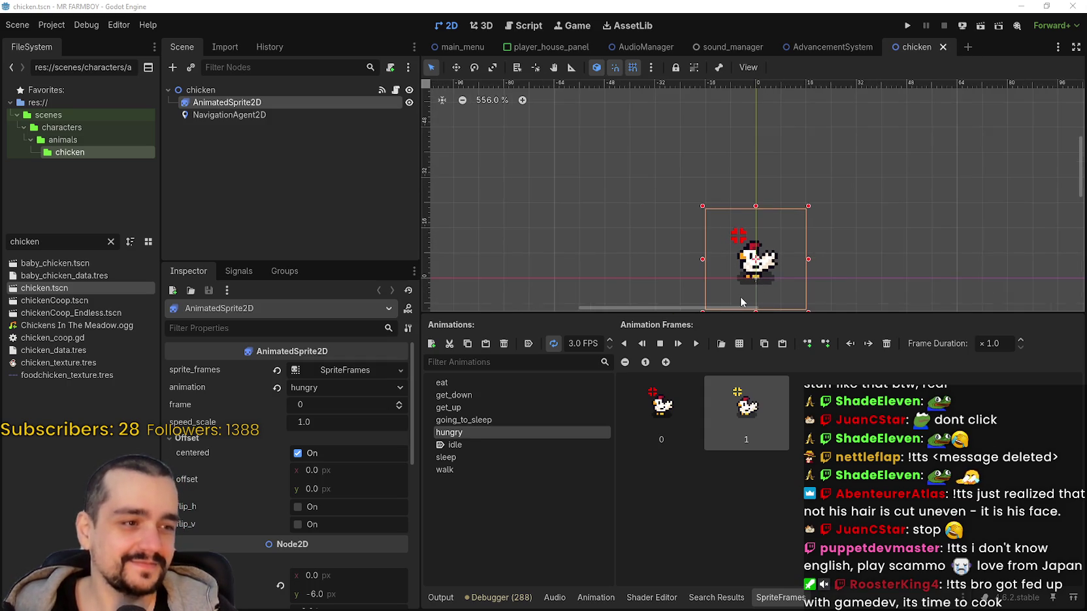
{"action": "scroll", "coordinate": [741, 297], "scroll_direction": "up", "scroll_amount": 1}
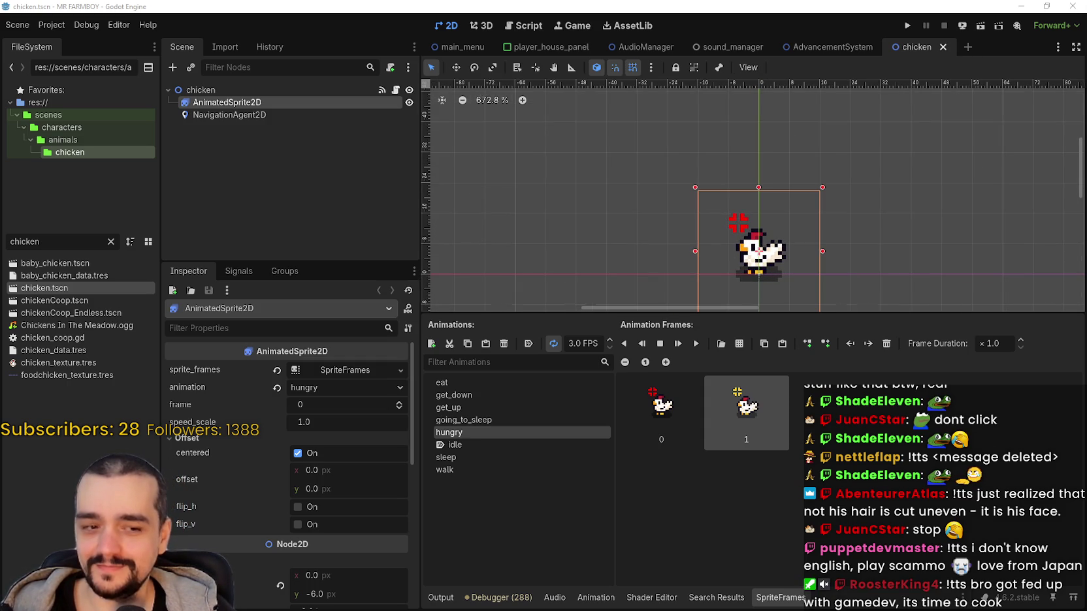
{"action": "key", "text": "alt+Tab"}
{"action": "scroll", "coordinate": [665, 318], "scroll_direction": "down", "scroll_amount": 3}
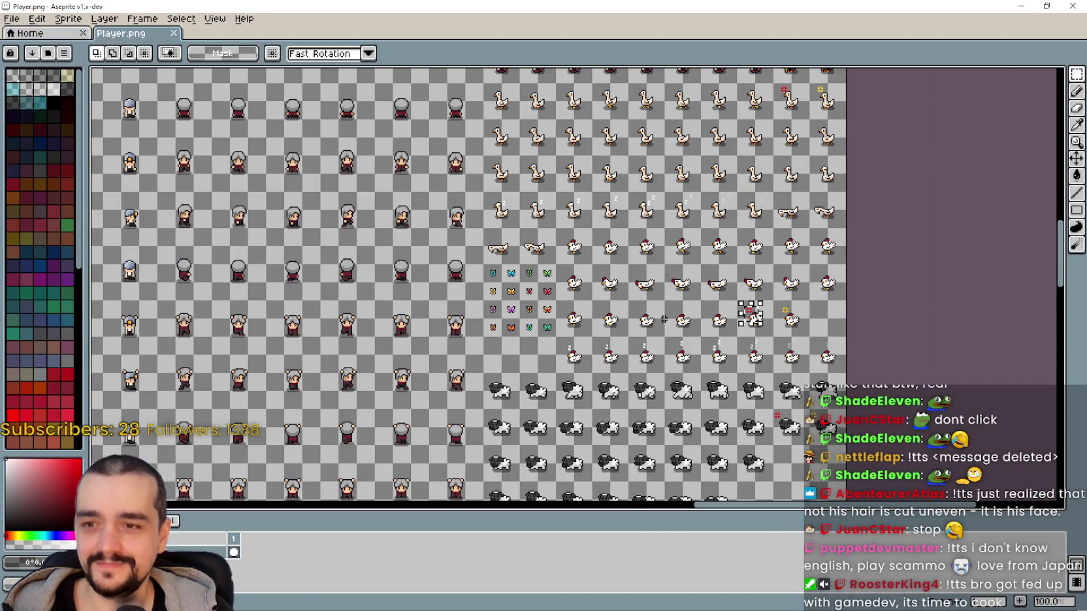
Marquee-select the red- and yellow-icon chicken frames on Player.png.
{"action": "scroll", "coordinate": [754, 315], "scroll_direction": "up", "scroll_amount": 5}
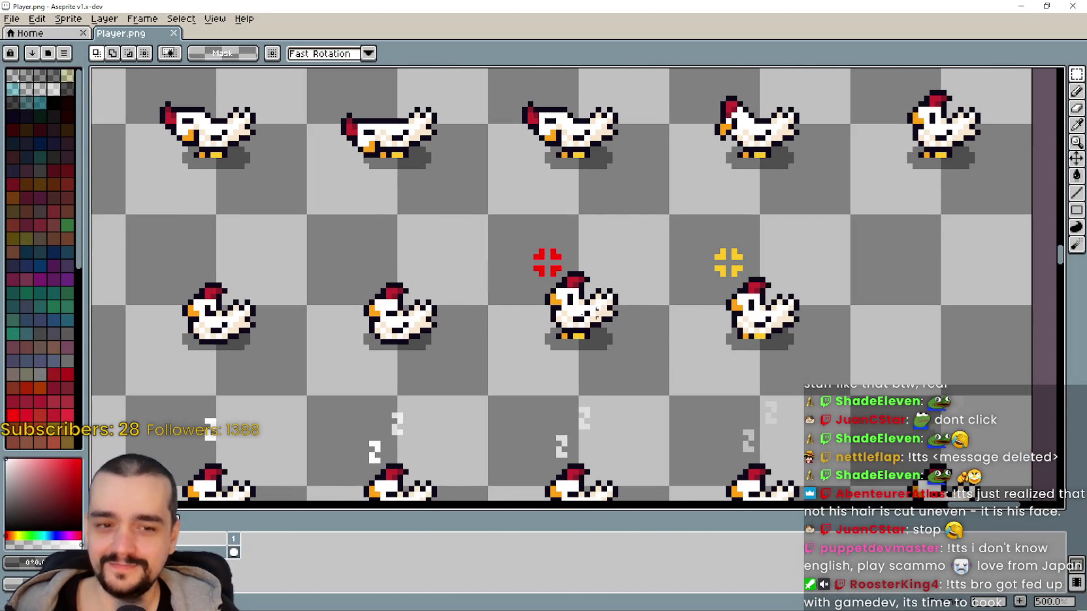
{"action": "scroll", "coordinate": [588, 294], "scroll_direction": "down", "scroll_amount": 2}
{"action": "scroll", "coordinate": [616, 295], "scroll_direction": "up", "scroll_amount": 2}
{"action": "scroll", "coordinate": [616, 294], "scroll_direction": "down", "scroll_amount": 4}
{"action": "scroll", "coordinate": [612, 323], "scroll_direction": "up", "scroll_amount": 1}
{"action": "mouse_move", "coordinate": [599, 230]}
{"action": "left_mouse_down"}
{"action": "mouse_move", "coordinate": [669, 300]}
{"action": "mouse_move", "coordinate": [712, 307]}
{"action": "mouse_move", "coordinate": [784, 281]}
{"action": "mouse_move", "coordinate": [801, 258]}
{"action": "mouse_move", "coordinate": [946, 221]}
{"action": "left_mouse_up"}
{"action": "scroll", "coordinate": [712, 307], "scroll_direction": "left", "scroll_amount": 5}
{"action": "left_click", "coordinate": [818, 278]}
{"action": "mouse_move", "coordinate": [817, 280]}
{"action": "left_mouse_down"}
{"action": "mouse_move", "coordinate": [872, 228]}
{"action": "mouse_move", "coordinate": [771, 275]}
{"action": "mouse_move", "coordinate": [872, 225]}
{"action": "mouse_move", "coordinate": [909, 225]}
{"action": "left_mouse_up"}
{"action": "left_click_drag", "start_coordinate": [359, 323], "coordinate": [542, 296]}
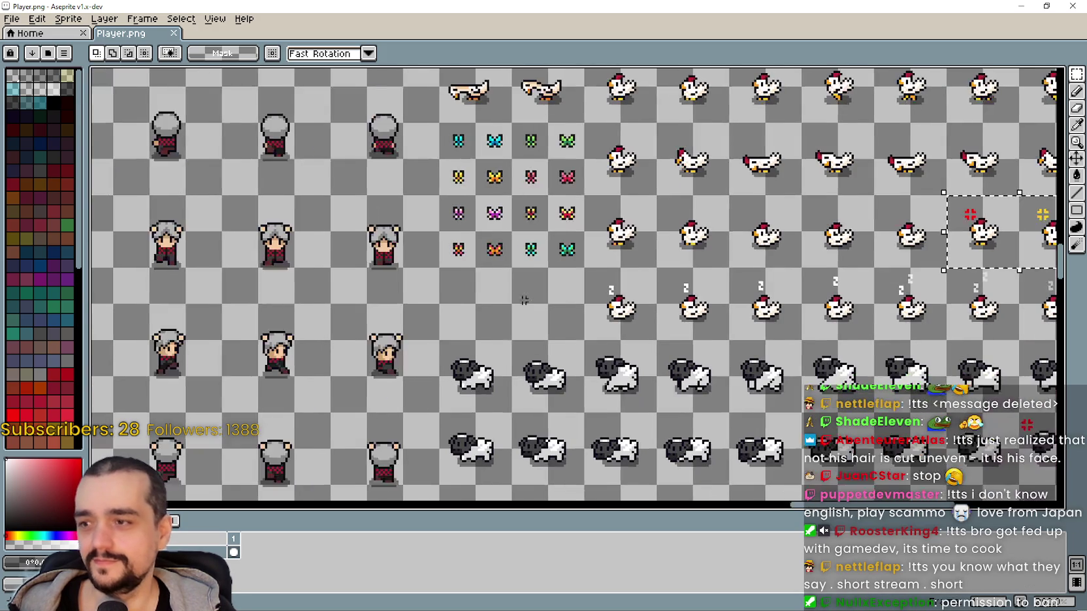
Place a copy of those frames in the empty cells below the butterflies.
{"action": "key", "text": "ctrl+v"}
{"action": "mouse_move", "coordinate": [997, 240]}
{"action": "left_mouse_down"}
{"action": "mouse_move", "coordinate": [820, 235]}
{"action": "mouse_move", "coordinate": [489, 312]}
{"action": "left_mouse_up"}
{"action": "key", "text": "ctrl+d"}
{"action": "scroll", "coordinate": [547, 294], "scroll_direction": "up", "scroll_amount": 1}
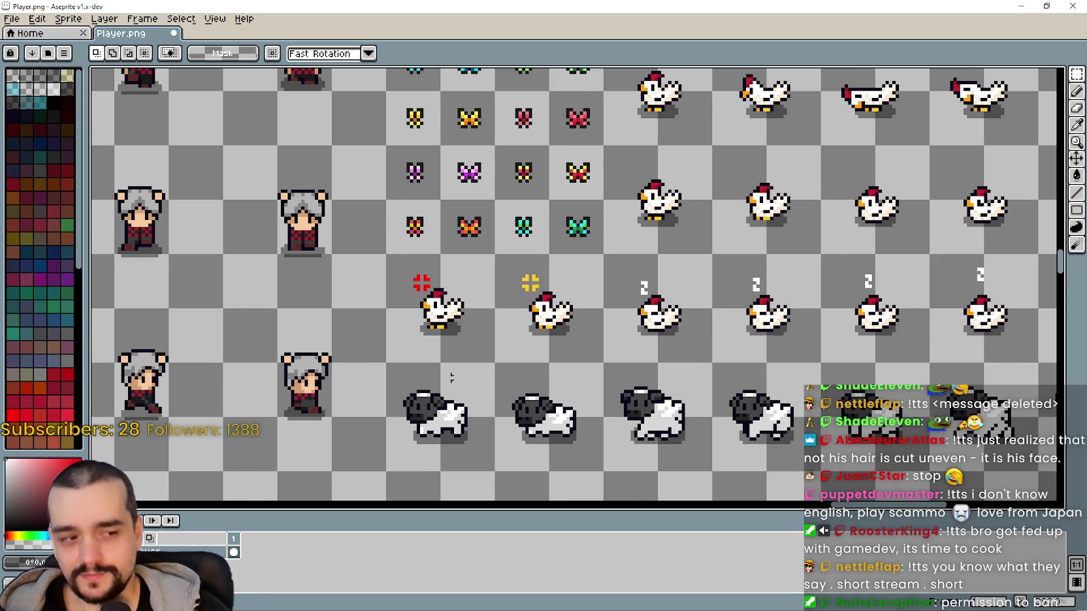
Select the two copied chicken frames and shift the selection three cells left.
{"action": "scroll", "coordinate": [468, 388], "scroll_direction": "down", "scroll_amount": 1}
{"action": "scroll", "coordinate": [405, 305], "scroll_direction": "up", "scroll_amount": 2}
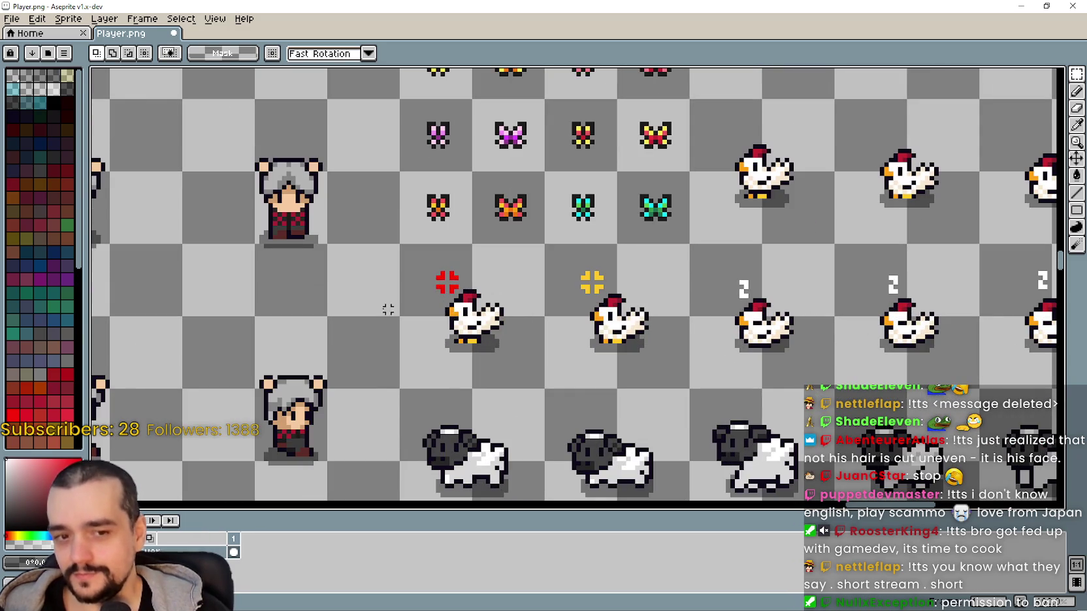
{"action": "scroll", "coordinate": [430, 300], "scroll_direction": "down", "scroll_amount": 1}
{"action": "mouse_move", "coordinate": [416, 272]}
{"action": "left_mouse_down"}
{"action": "mouse_move", "coordinate": [599, 346]}
{"action": "mouse_move", "coordinate": [564, 346]}
{"action": "left_mouse_up"}
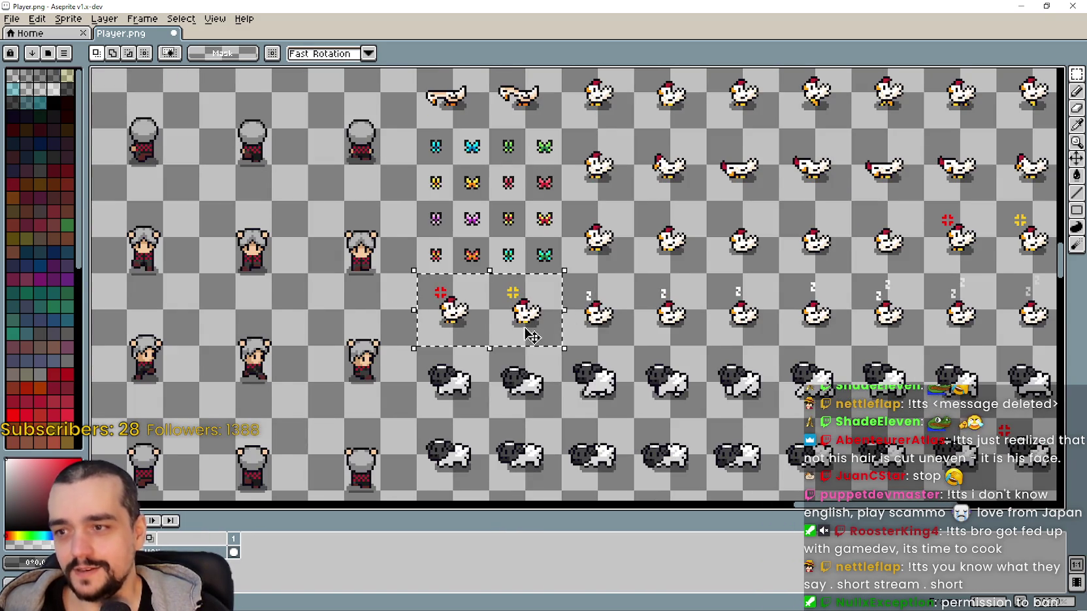
{"action": "scroll", "coordinate": [486, 312], "scroll_direction": "up", "scroll_amount": 1}
{"action": "scroll", "coordinate": [380, 267], "scroll_direction": "up", "scroll_amount": 1}
{"action": "mouse_move", "coordinate": [378, 244]}
{"action": "left_mouse_down"}
{"action": "mouse_move", "coordinate": [460, 295]}
{"action": "mouse_move", "coordinate": [645, 322]}
{"action": "left_mouse_up"}
{"action": "scroll", "coordinate": [712, 312], "scroll_direction": "down", "scroll_amount": 2}
{"action": "mouse_move", "coordinate": [781, 292]}
{"action": "left_mouse_down"}
{"action": "mouse_move", "coordinate": [660, 288]}
{"action": "mouse_move", "coordinate": [497, 259]}
{"action": "mouse_move", "coordinate": [480, 242]}
{"action": "left_mouse_up"}
{"action": "scroll", "coordinate": [490, 265], "scroll_direction": "up", "scroll_amount": 1}
{"action": "scroll", "coordinate": [493, 267], "scroll_direction": "up", "scroll_amount": 1}
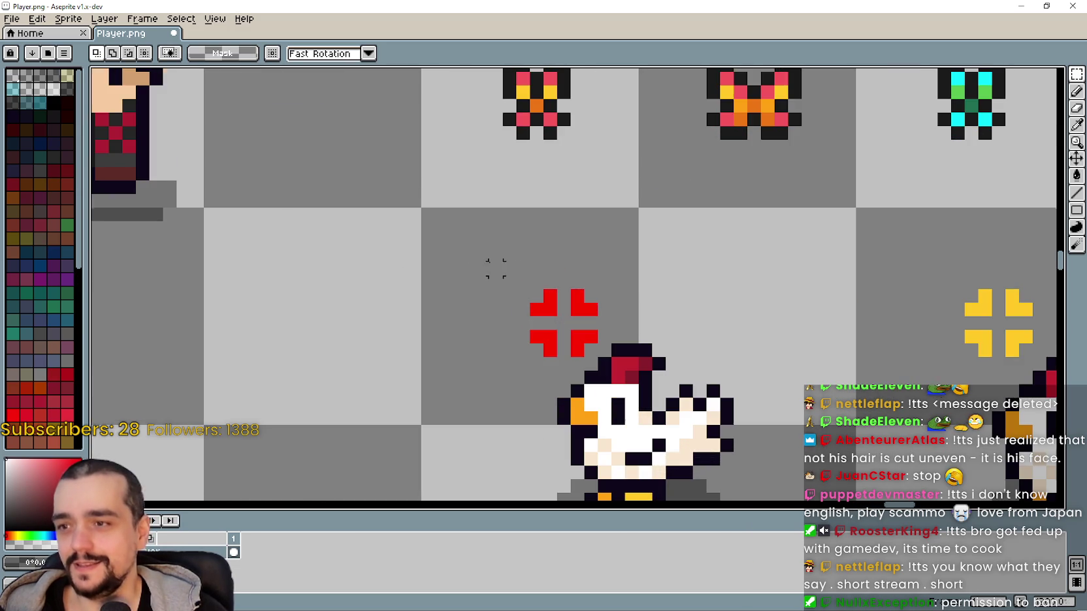
Marquee the red hungry icon, then the yellow cross icon, and deselect.
{"action": "left_click_drag", "start_coordinate": [516, 290], "coordinate": [601, 348]}
{"action": "scroll", "coordinate": [607, 351], "scroll_direction": "down", "scroll_amount": 5}
{"action": "scroll", "coordinate": [594, 335], "scroll_direction": "up", "scroll_amount": 3}
{"action": "scroll", "coordinate": [511, 320], "scroll_direction": "down", "scroll_amount": 1}
{"action": "scroll", "coordinate": [396, 177], "scroll_direction": "down", "scroll_amount": 2}
{"action": "scroll", "coordinate": [457, 248], "scroll_direction": "up", "scroll_amount": 1}
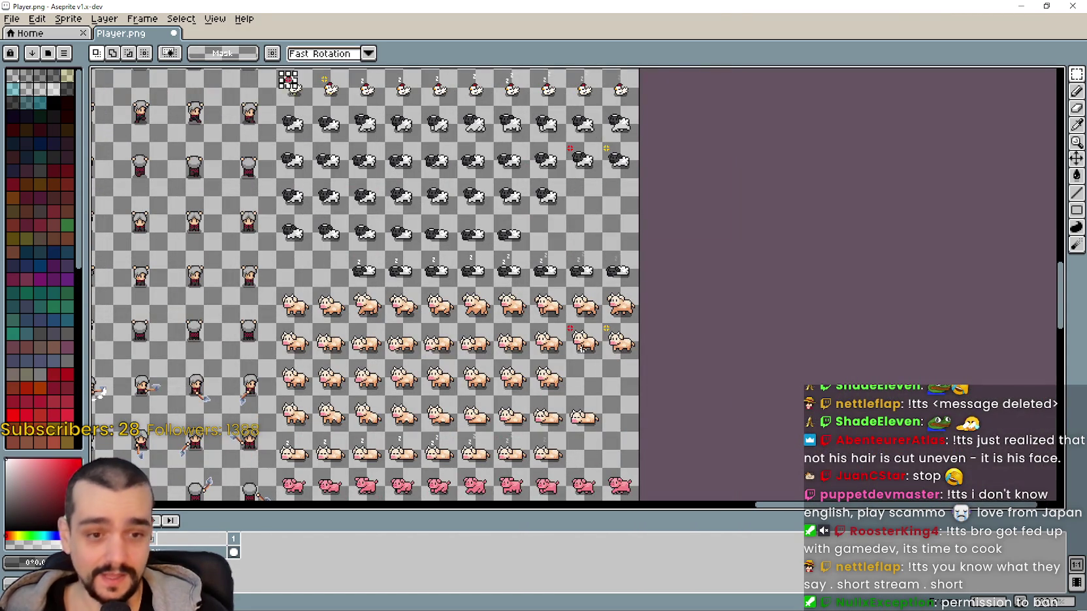
{"action": "mouse_move", "coordinate": [567, 328]}
{"action": "left_mouse_down"}
{"action": "mouse_move", "coordinate": [595, 292]}
{"action": "mouse_move", "coordinate": [647, 262]}
{"action": "mouse_move", "coordinate": [700, 274]}
{"action": "left_mouse_up"}
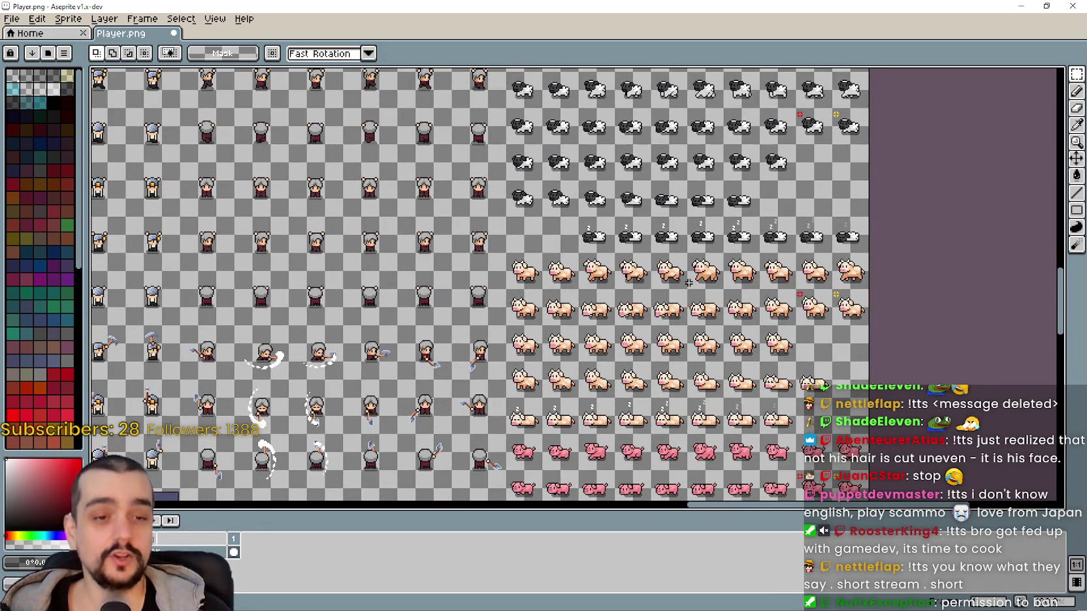
{"action": "scroll", "coordinate": [682, 282], "scroll_direction": "down", "scroll_amount": 4}
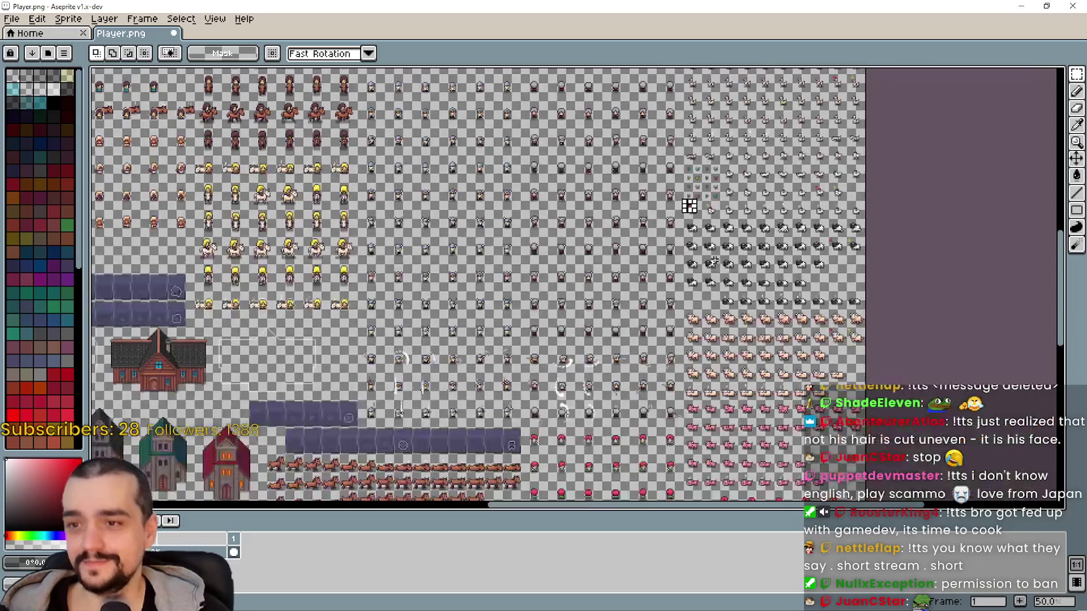
{"action": "scroll", "coordinate": [681, 256], "scroll_direction": "up", "scroll_amount": 4}
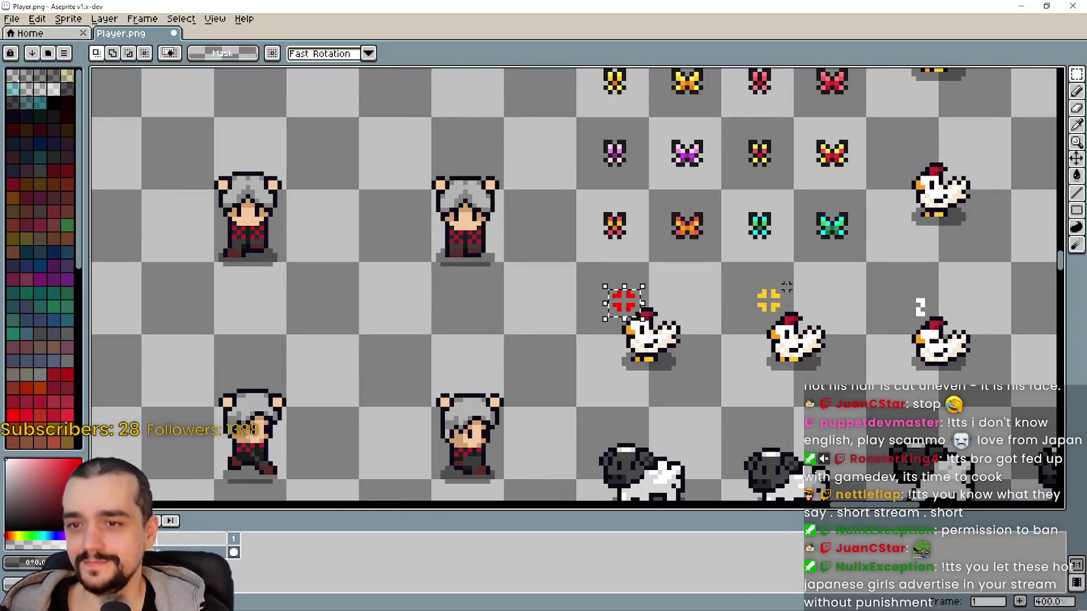
{"action": "left_click", "coordinate": [751, 299]}
{"action": "scroll", "coordinate": [709, 310], "scroll_direction": "up", "scroll_amount": 1}
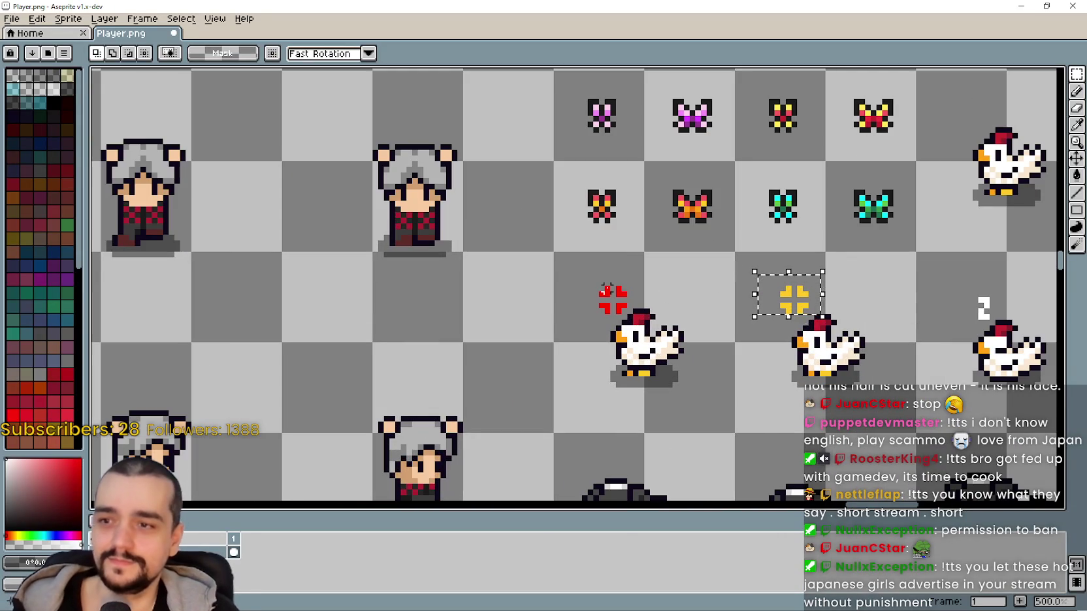
{"action": "key", "text": "ctrl+d"}
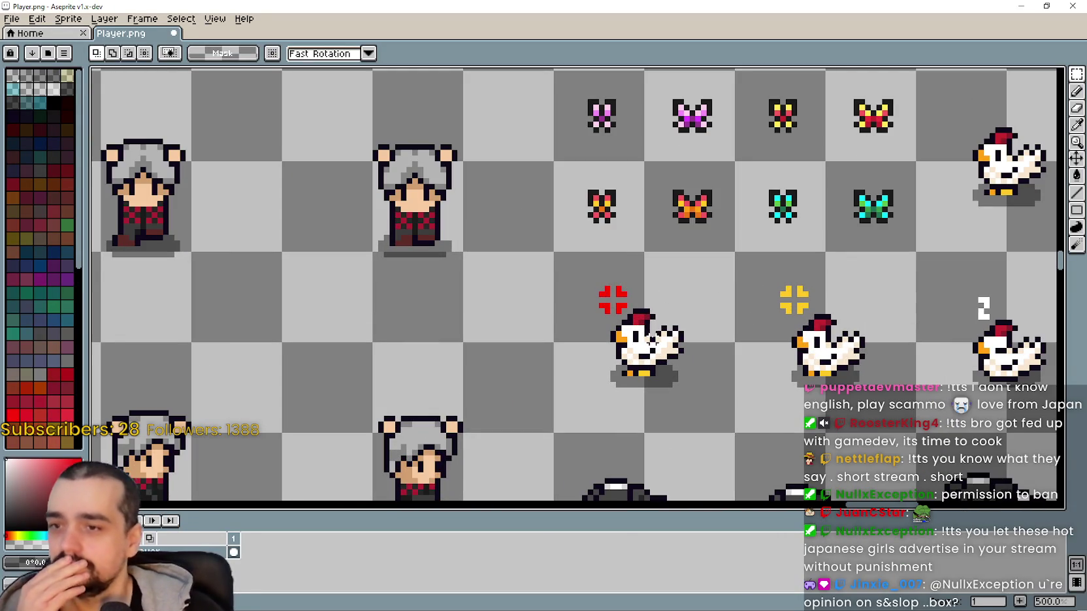
Select the red cross above the chicken, deselect it, and switch to Steam.
{"action": "scroll", "coordinate": [651, 319], "scroll_direction": "up", "scroll_amount": 2}
{"action": "scroll", "coordinate": [666, 310], "scroll_direction": "down", "scroll_amount": 1}
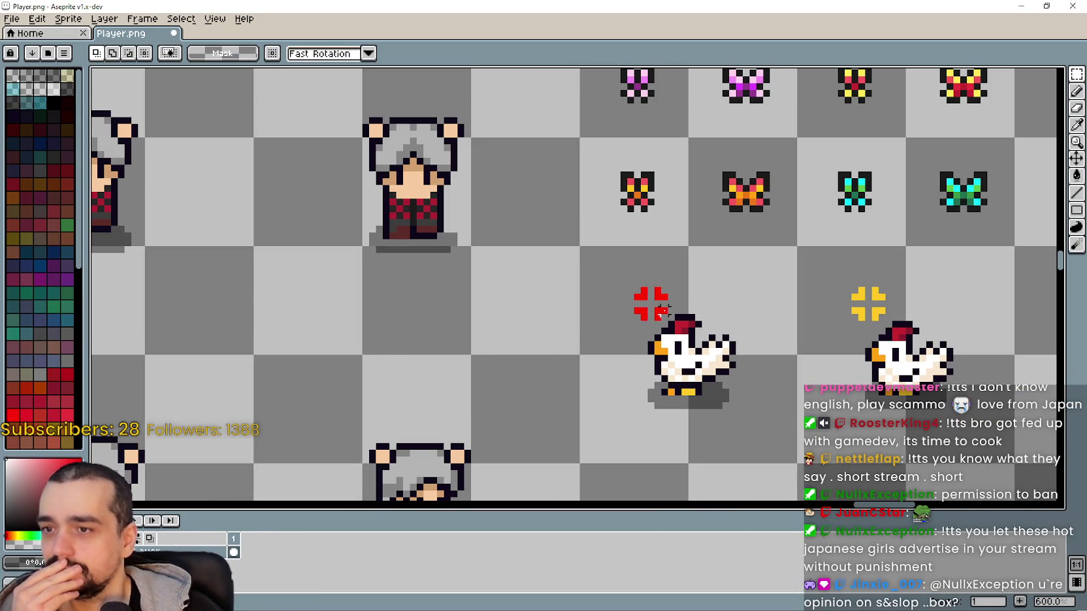
{"action": "left_click_drag", "start_coordinate": [669, 322], "coordinate": [632, 286]}
{"action": "scroll", "coordinate": [623, 297], "scroll_direction": "up", "scroll_amount": 2}
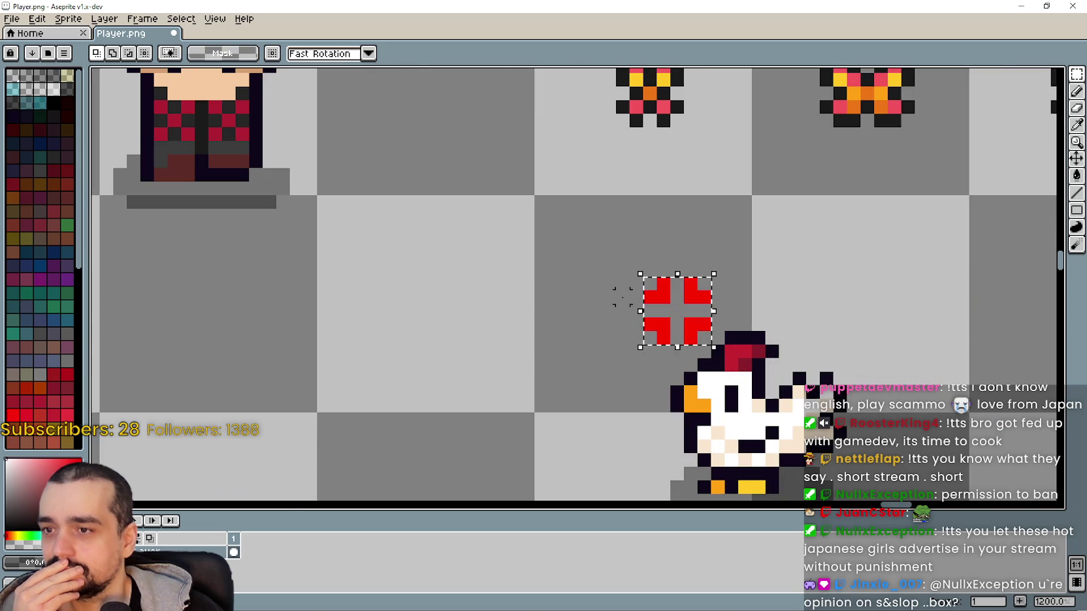
{"action": "key", "text": "ctrl+d"}
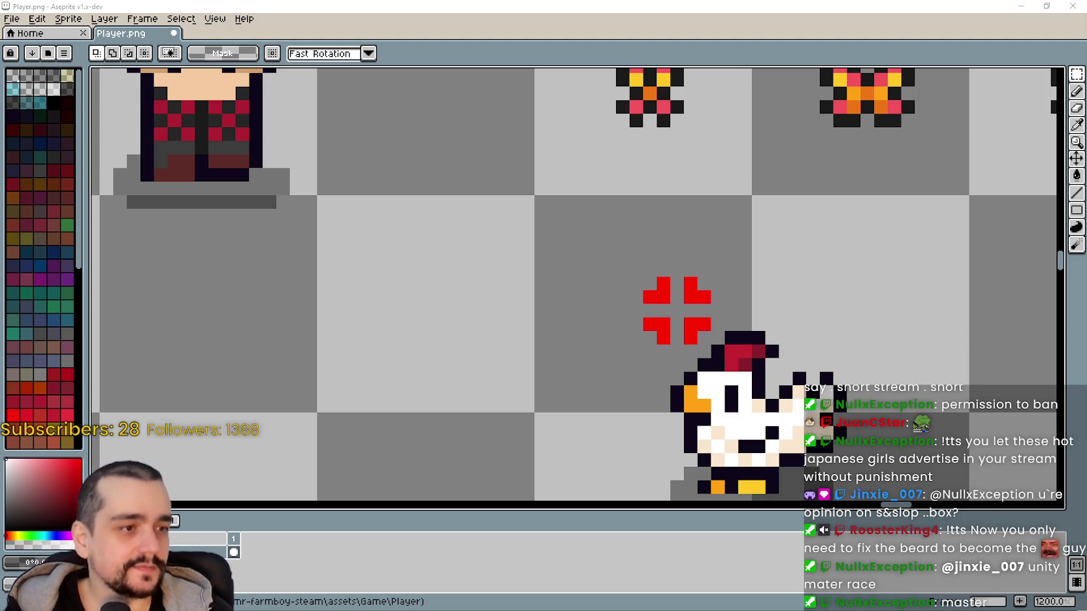
{"action": "scroll", "coordinate": [555, 307], "scroll_direction": "down", "scroll_amount": 3}
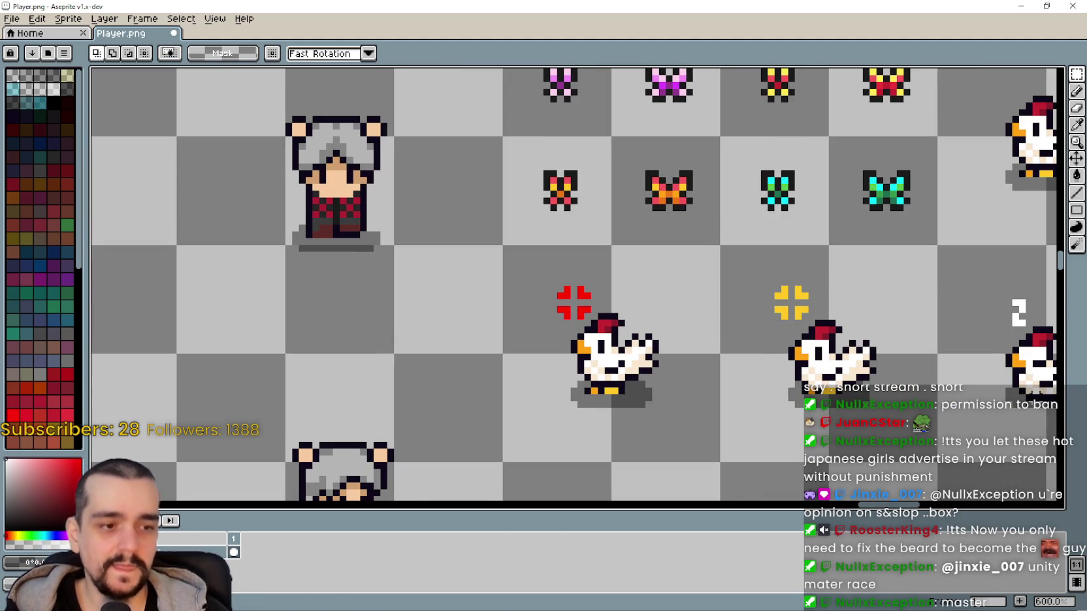
{"action": "key", "text": "alt+Tab"}
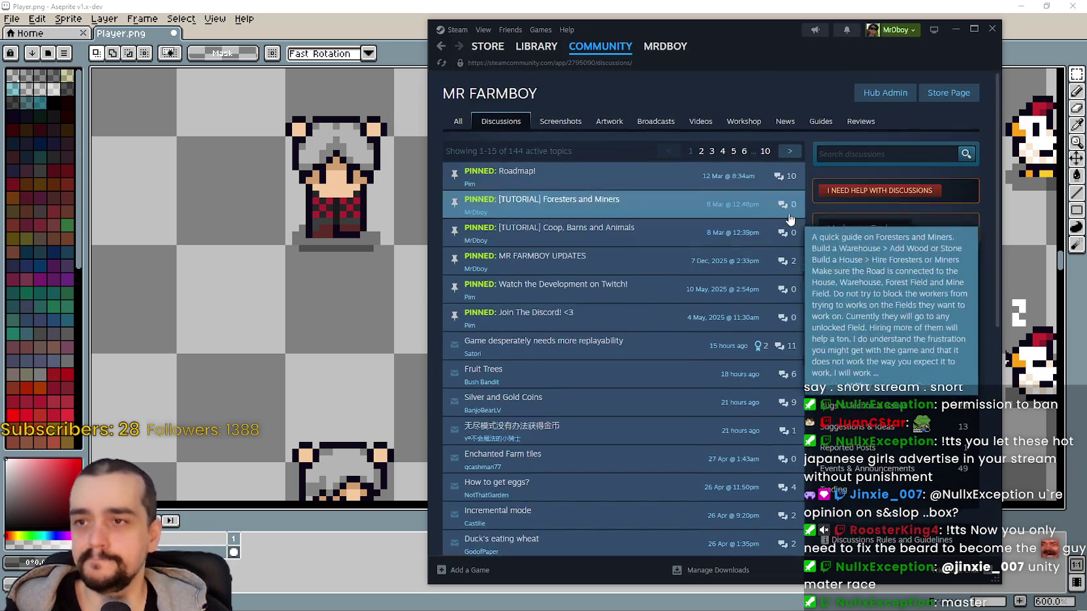
Reload the MR FARMBOY discussions and open its store page.
{"action": "right_click", "coordinate": [774, 98]}
{"action": "left_click", "coordinate": [793, 144]}
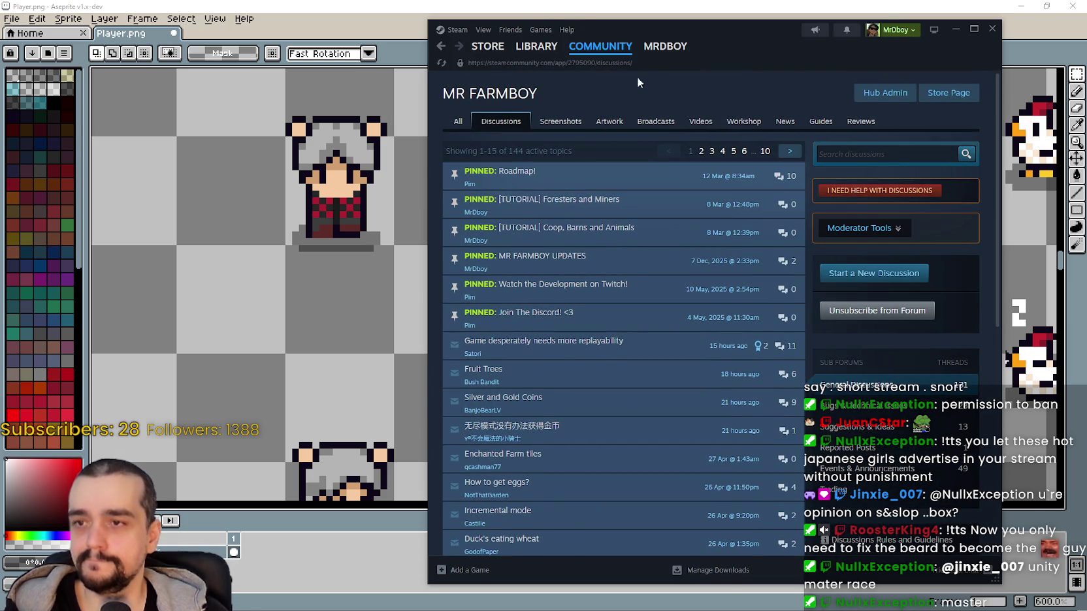
{"action": "left_click", "coordinate": [930, 95]}
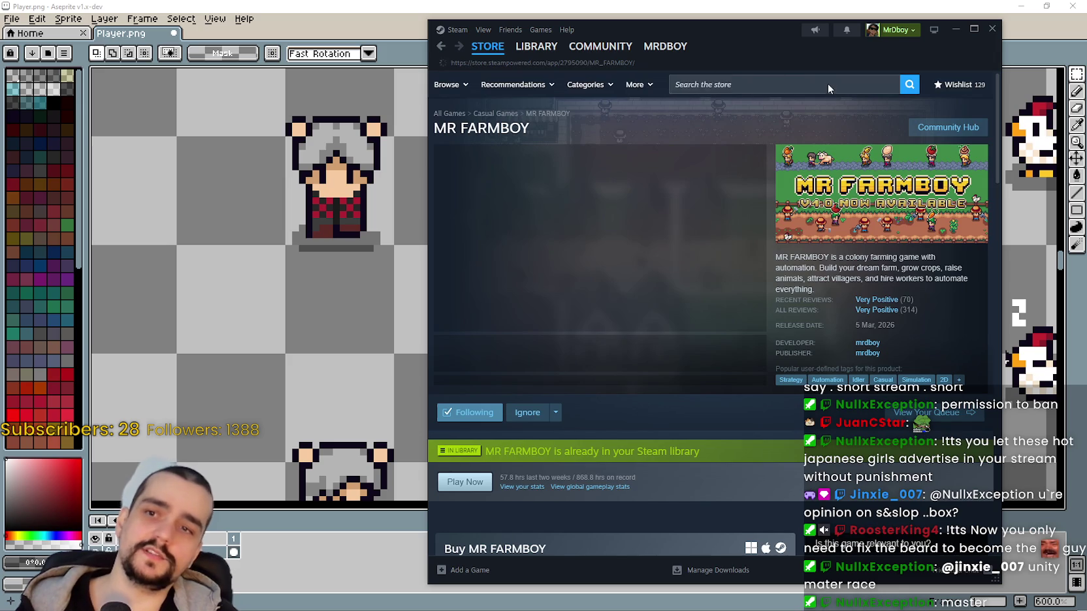
Search 's&b', open the s&box page with its 28 Apr, 2026 release date, and minimize Steam.
{"action": "left_click", "coordinate": [826, 83]}
{"action": "type", "text": "s"}
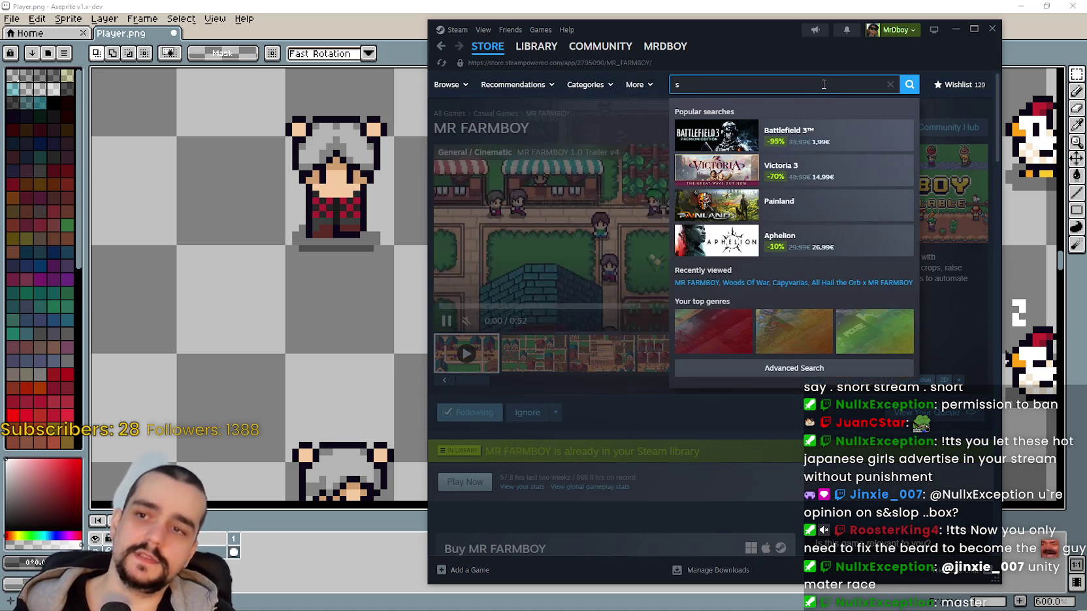
{"action": "type", "text": "&b"}
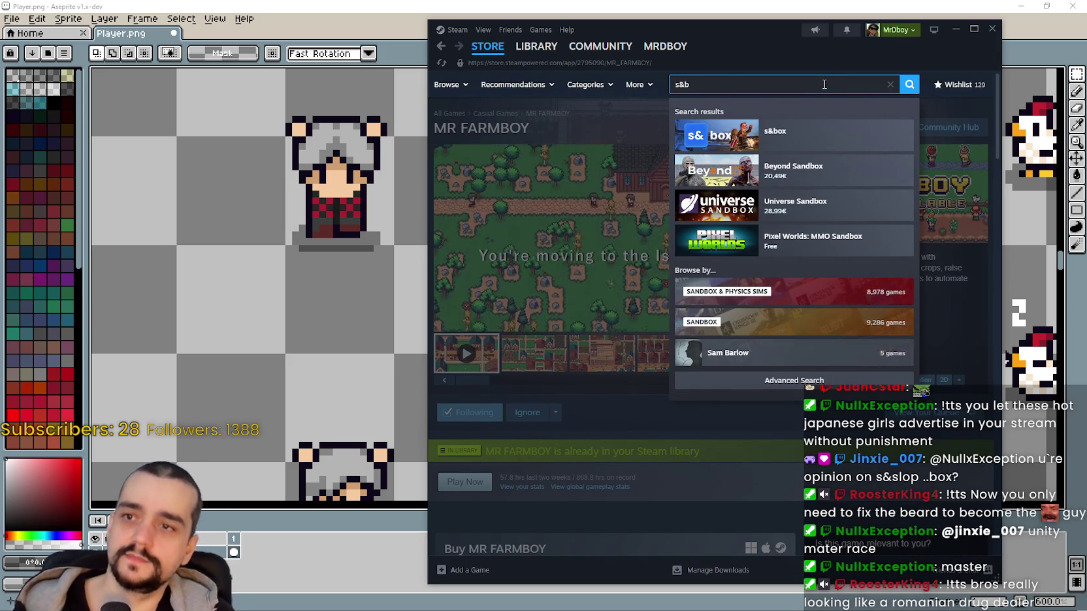
{"action": "left_click", "coordinate": [807, 138]}
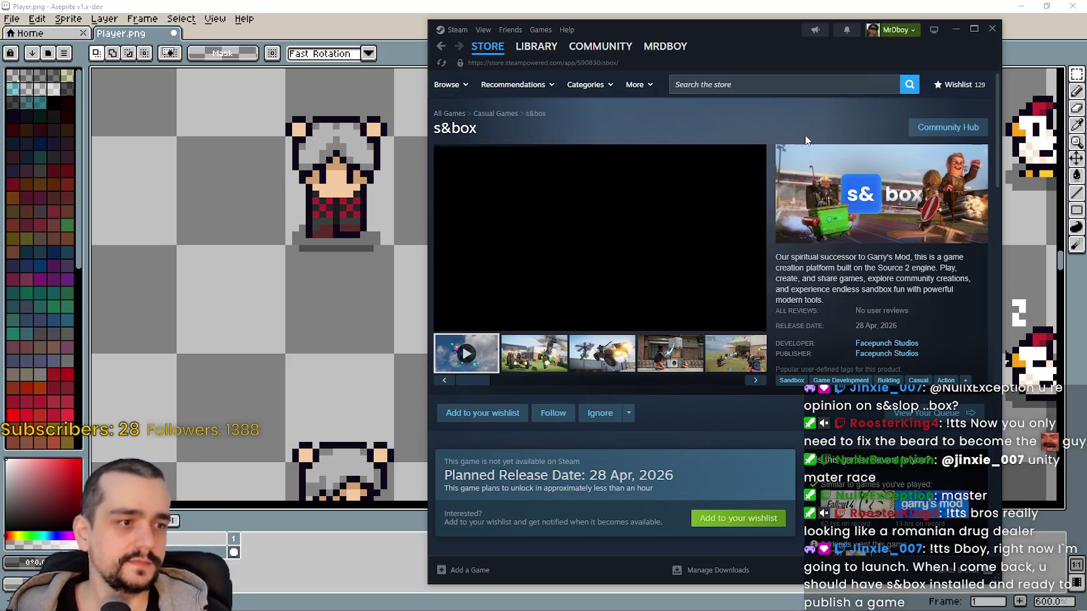
{"action": "scroll", "coordinate": [570, 302], "scroll_direction": "down", "scroll_amount": 3}
{"action": "left_click_drag", "start_coordinate": [568, 299], "coordinate": [645, 339]}
{"action": "scroll", "coordinate": [705, 372], "scroll_direction": "up", "scroll_amount": 3}
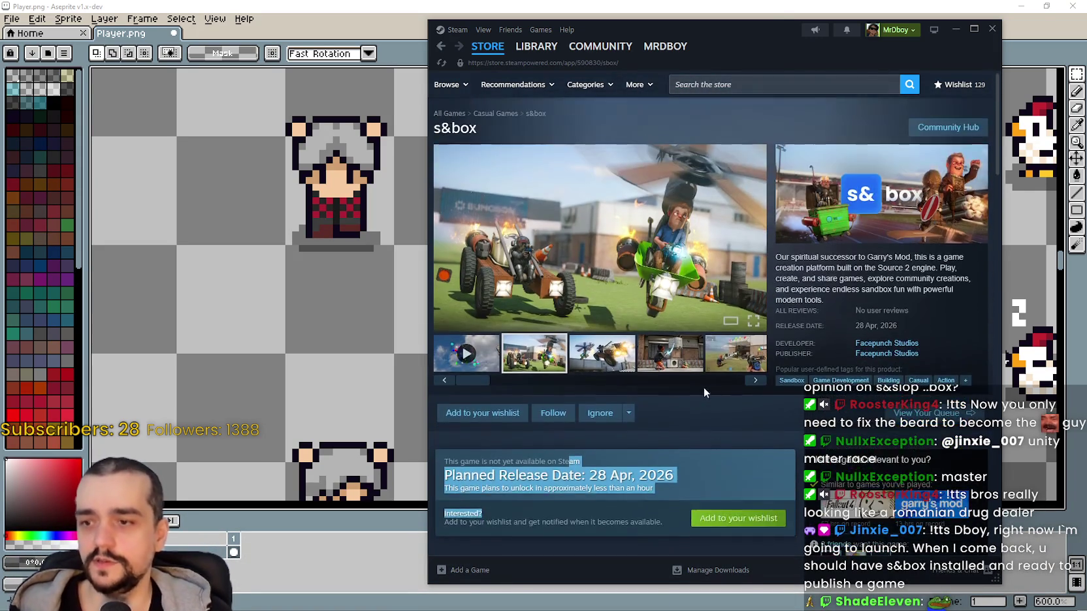
{"action": "scroll", "coordinate": [705, 391], "scroll_direction": "down", "scroll_amount": 6}
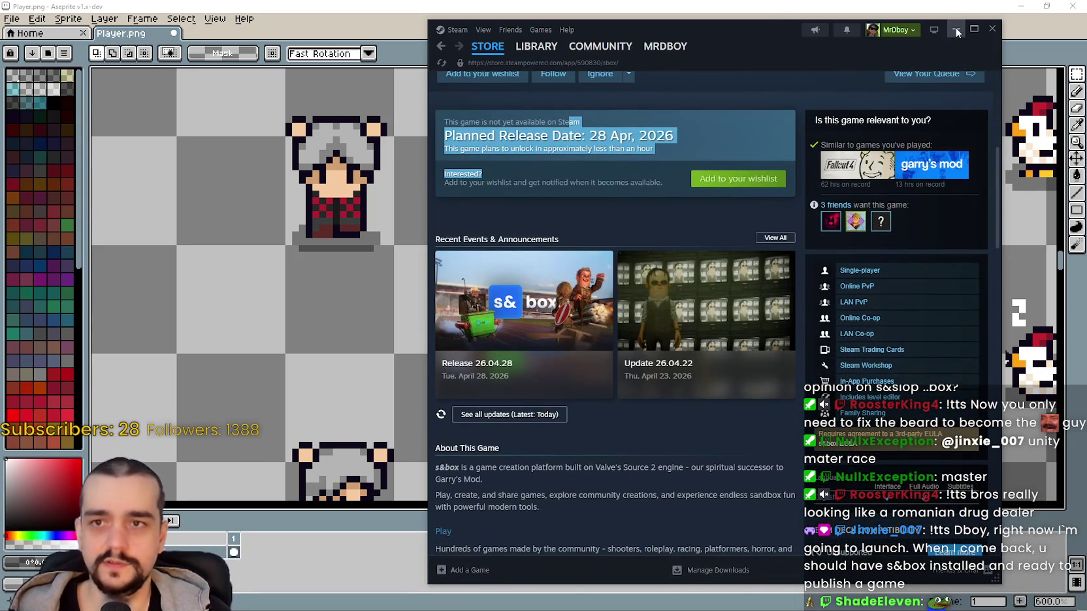
{"action": "left_click", "coordinate": [957, 31]}
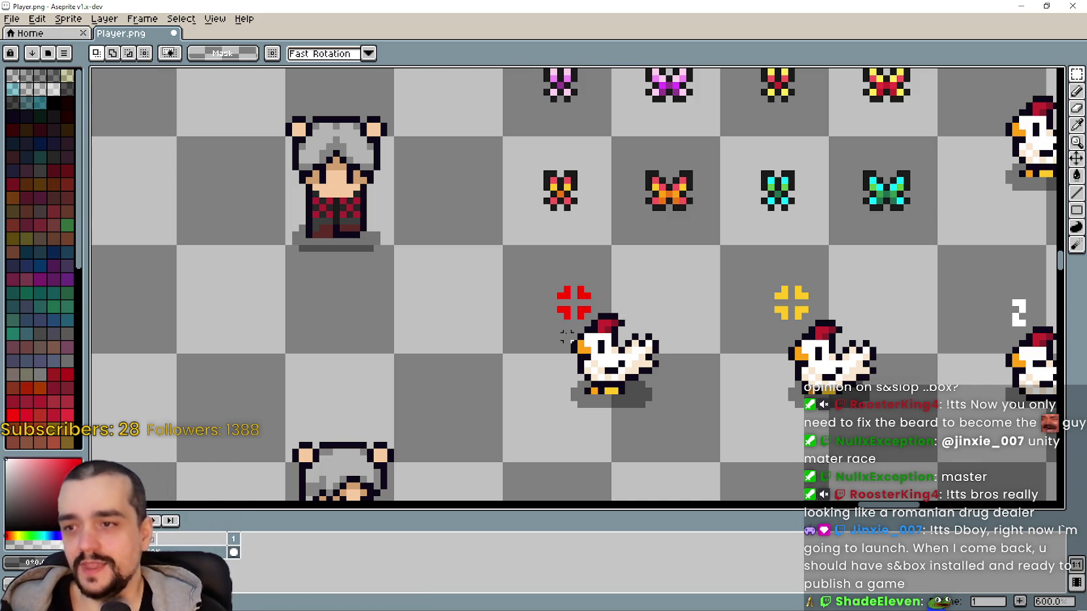
Zoom in and marquee-select the red cross icon above the first chicken.
{"action": "scroll", "coordinate": [578, 311], "scroll_direction": "up", "scroll_amount": 4}
{"action": "scroll", "coordinate": [578, 311], "scroll_direction": "down", "scroll_amount": 4}
{"action": "scroll", "coordinate": [581, 309], "scroll_direction": "up", "scroll_amount": 3}
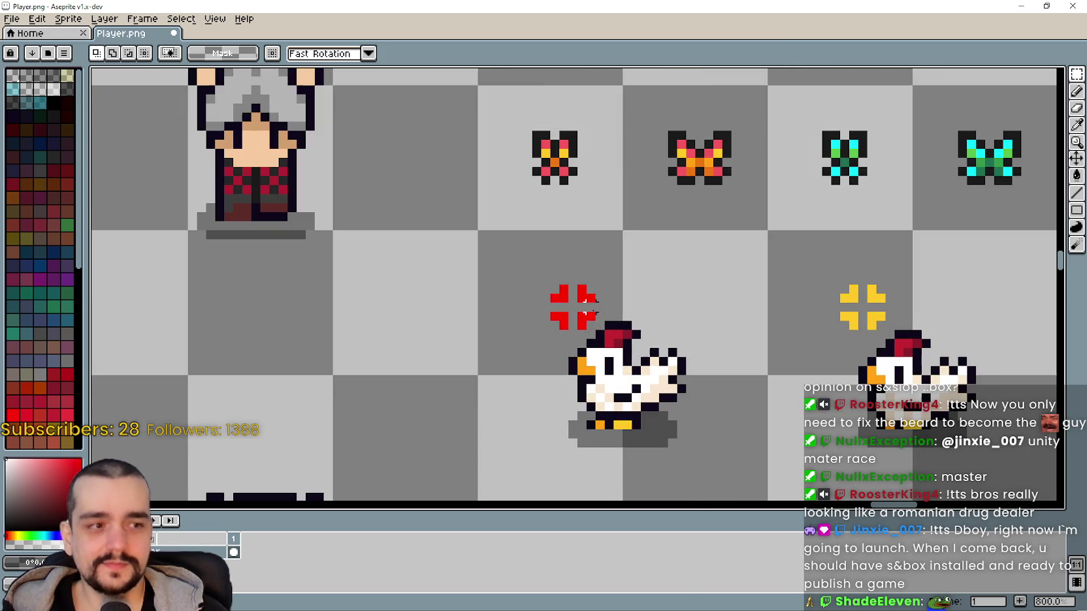
{"action": "scroll", "coordinate": [581, 306], "scroll_direction": "up", "scroll_amount": 1}
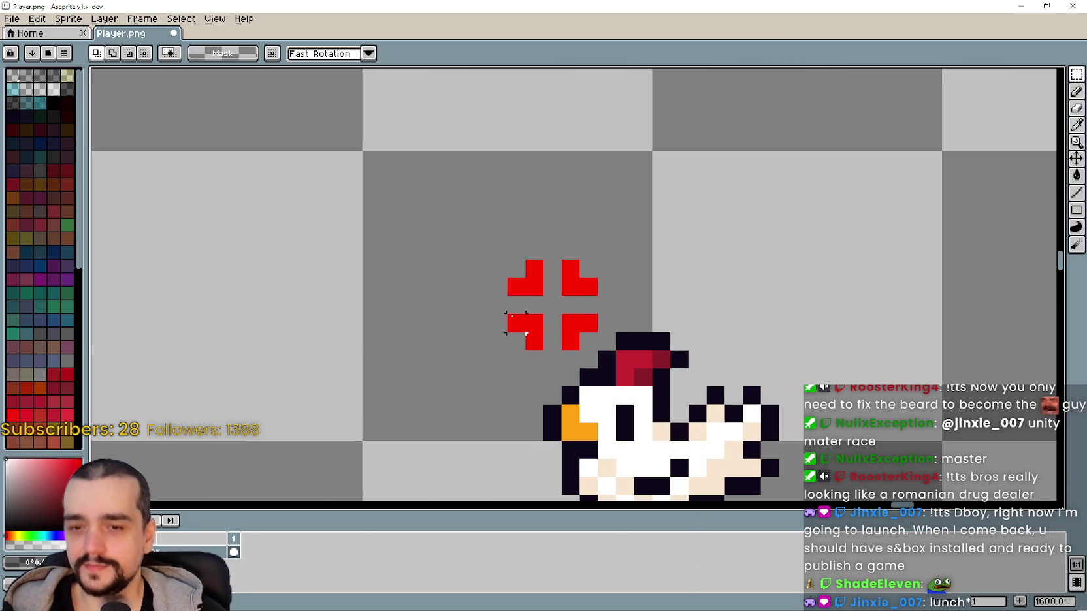
{"action": "left_click_drag", "start_coordinate": [504, 256], "coordinate": [600, 353]}
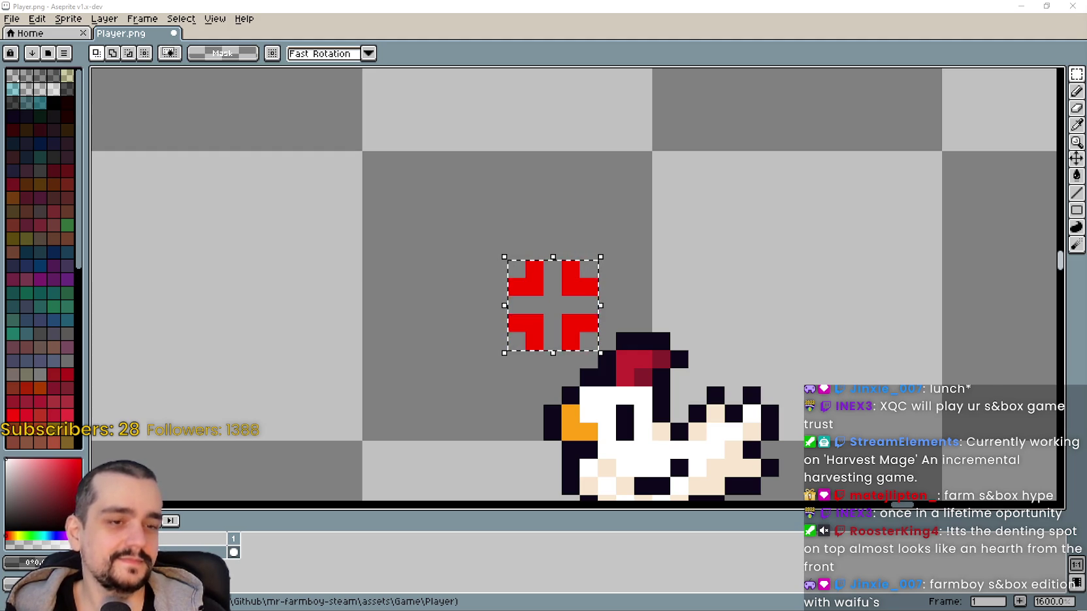
Zoom out, pan the sprite sheet, and bring the sbox.game browser window into place.
{"action": "scroll", "coordinate": [783, 115], "scroll_direction": "down", "scroll_amount": 2}
{"action": "scroll", "coordinate": [752, 330], "scroll_direction": "down", "scroll_amount": 1}
{"action": "mouse_move", "coordinate": [751, 330]}
{"action": "left_mouse_down"}
{"action": "mouse_move", "coordinate": [754, 300]}
{"action": "mouse_move", "coordinate": [613, 307]}
{"action": "mouse_move", "coordinate": [547, 262]}
{"action": "mouse_move", "coordinate": [528, 261]}
{"action": "mouse_move", "coordinate": [545, 264]}
{"action": "left_mouse_up"}
{"action": "left_click_drag", "start_coordinate": [584, 202], "coordinate": [633, 178]}
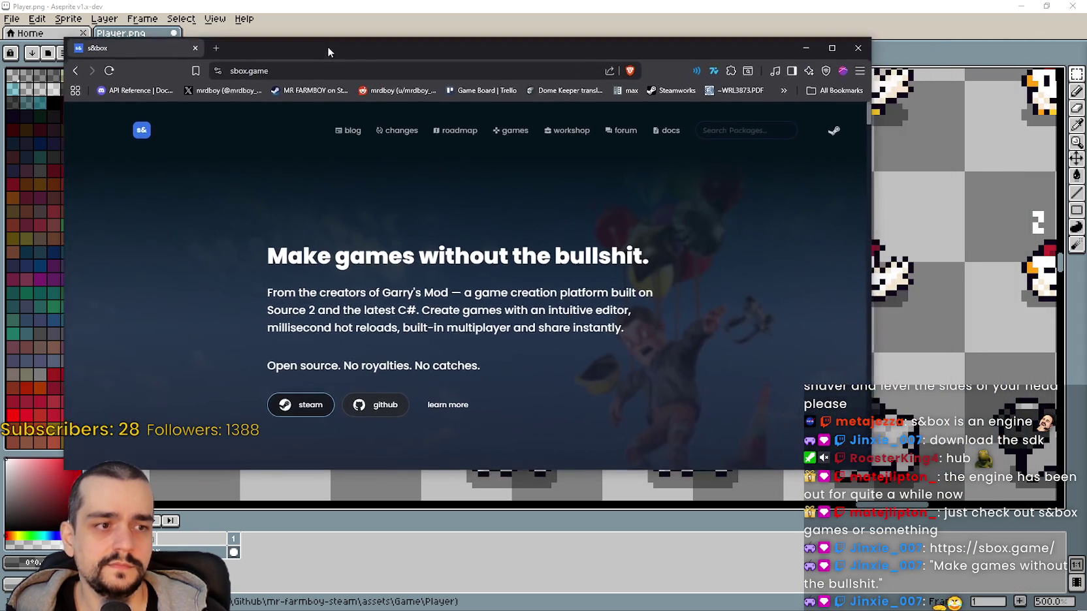
{"action": "left_click_drag", "start_coordinate": [337, 56], "coordinate": [362, 51]}
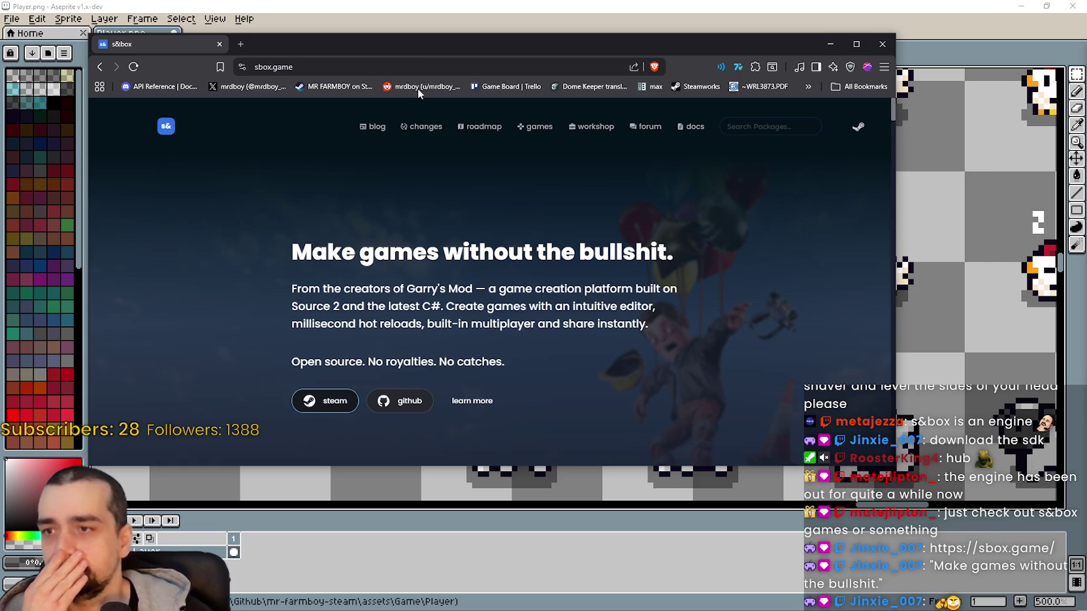
Open the s&box documentation from sbox.game and scroll down toward Reporting Issues.
{"action": "left_click_drag", "start_coordinate": [425, 51], "coordinate": [520, 34]}
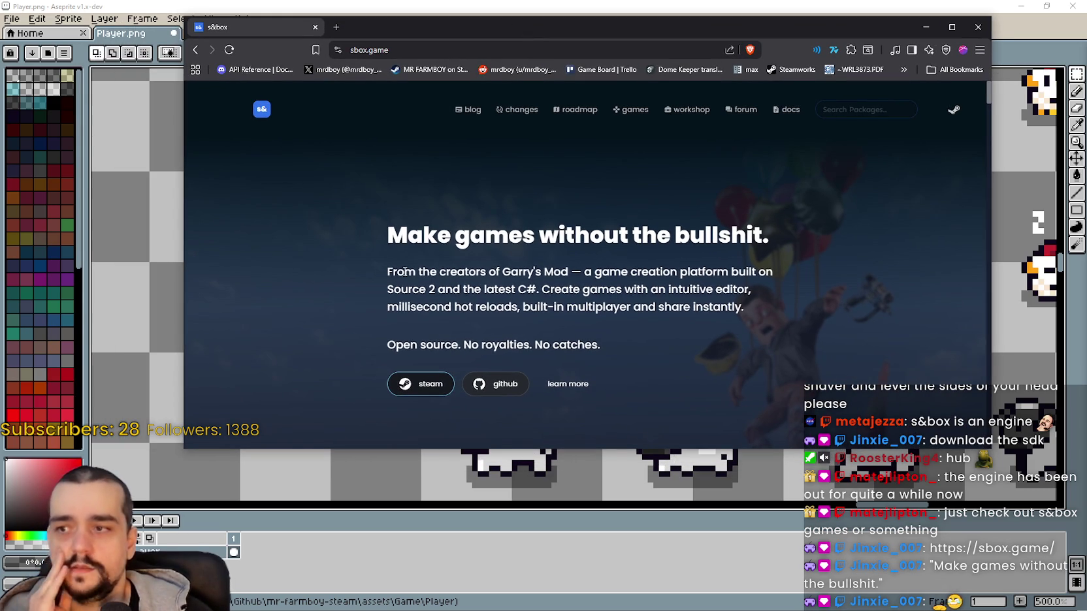
{"action": "mouse_move", "coordinate": [386, 275]}
{"action": "left_mouse_down"}
{"action": "mouse_move", "coordinate": [738, 280]}
{"action": "mouse_move", "coordinate": [805, 316]}
{"action": "mouse_move", "coordinate": [784, 303]}
{"action": "mouse_move", "coordinate": [779, 273]}
{"action": "mouse_move", "coordinate": [789, 308]}
{"action": "mouse_move", "coordinate": [726, 317]}
{"action": "mouse_move", "coordinate": [594, 394]}
{"action": "mouse_move", "coordinate": [421, 359]}
{"action": "mouse_move", "coordinate": [575, 361]}
{"action": "mouse_move", "coordinate": [609, 350]}
{"action": "left_mouse_up"}
{"action": "scroll", "coordinate": [609, 346], "scroll_direction": "down", "scroll_amount": 1}
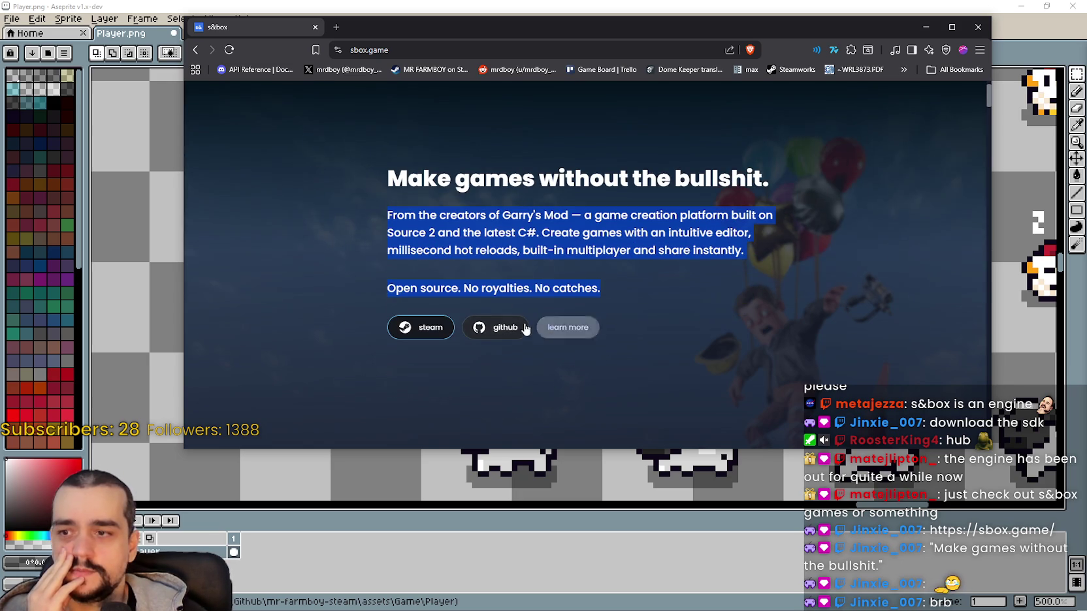
{"action": "left_click", "coordinate": [563, 327]}
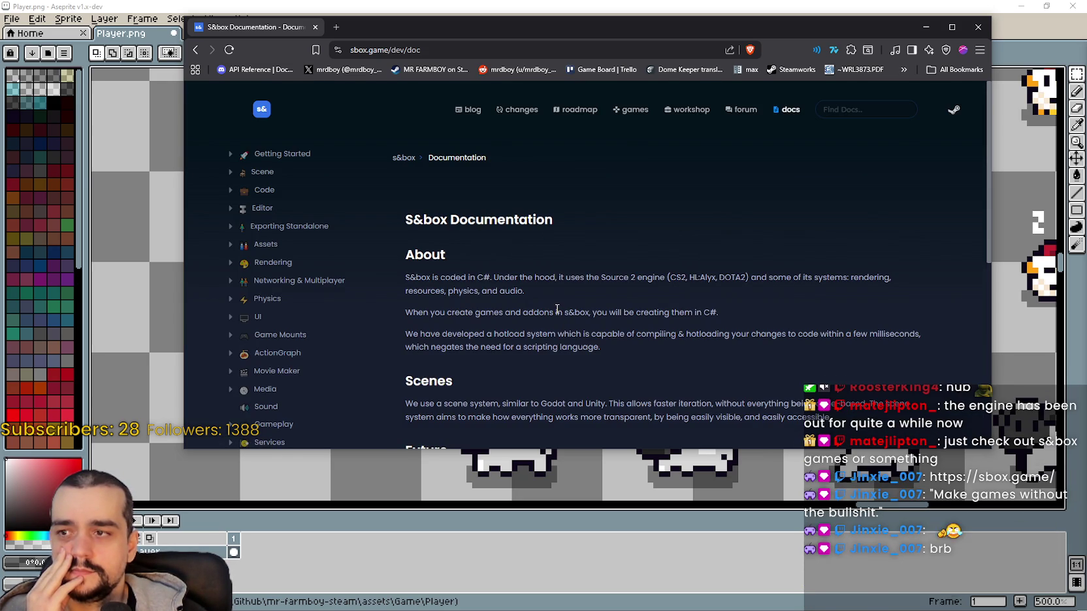
{"action": "scroll", "coordinate": [549, 277], "scroll_direction": "down", "scroll_amount": 3}
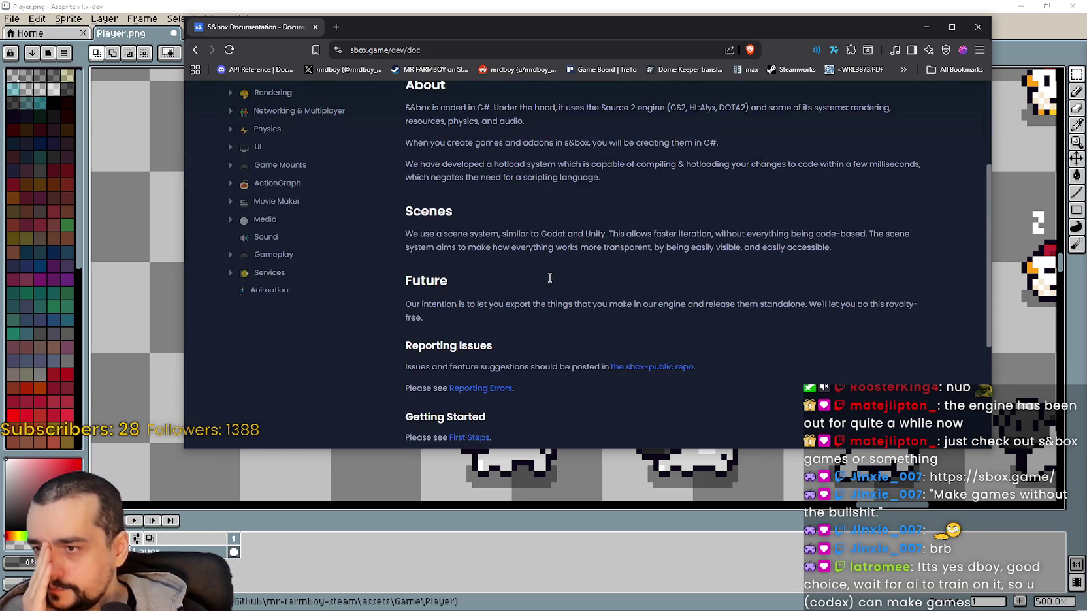
{"action": "scroll", "coordinate": [549, 278], "scroll_direction": "down", "scroll_amount": 2}
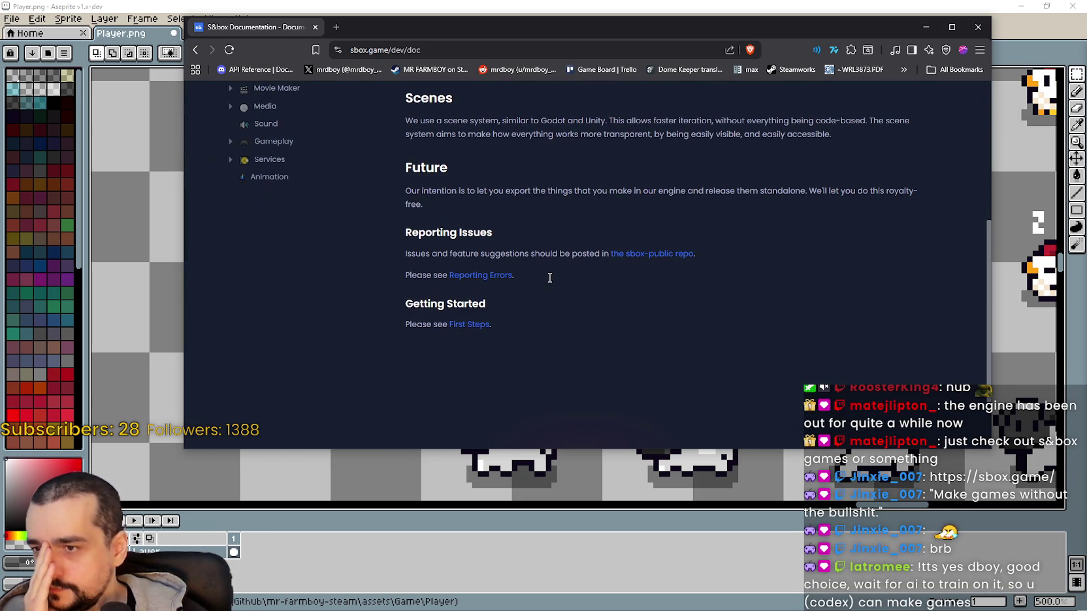
{"action": "left_click", "coordinate": [670, 263]}
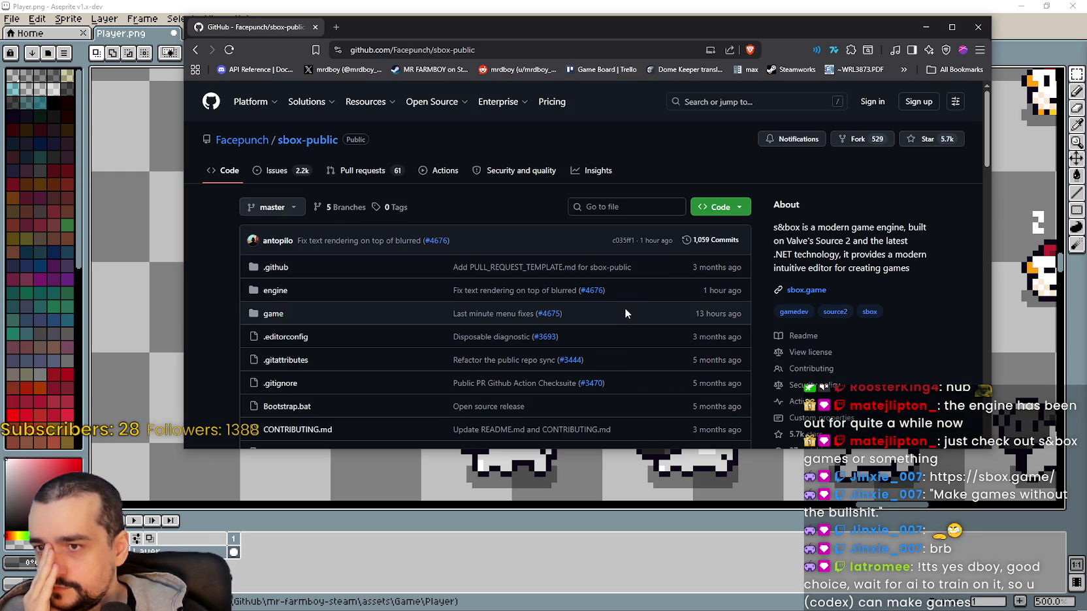
{"action": "scroll", "coordinate": [625, 310], "scroll_direction": "down", "scroll_amount": 6}
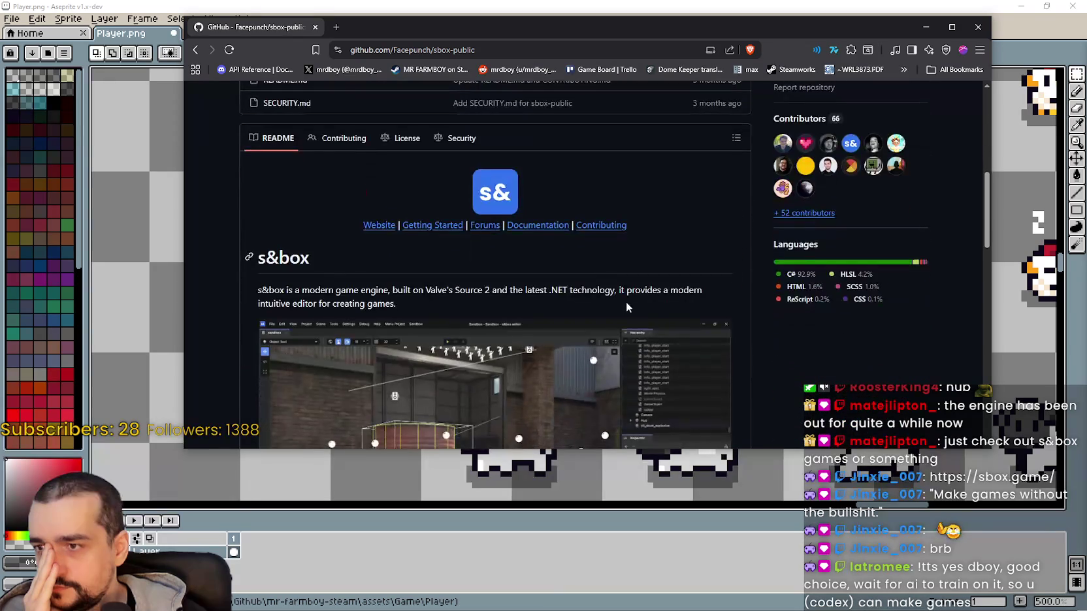
{"action": "scroll", "coordinate": [625, 301], "scroll_direction": "down", "scroll_amount": 4}
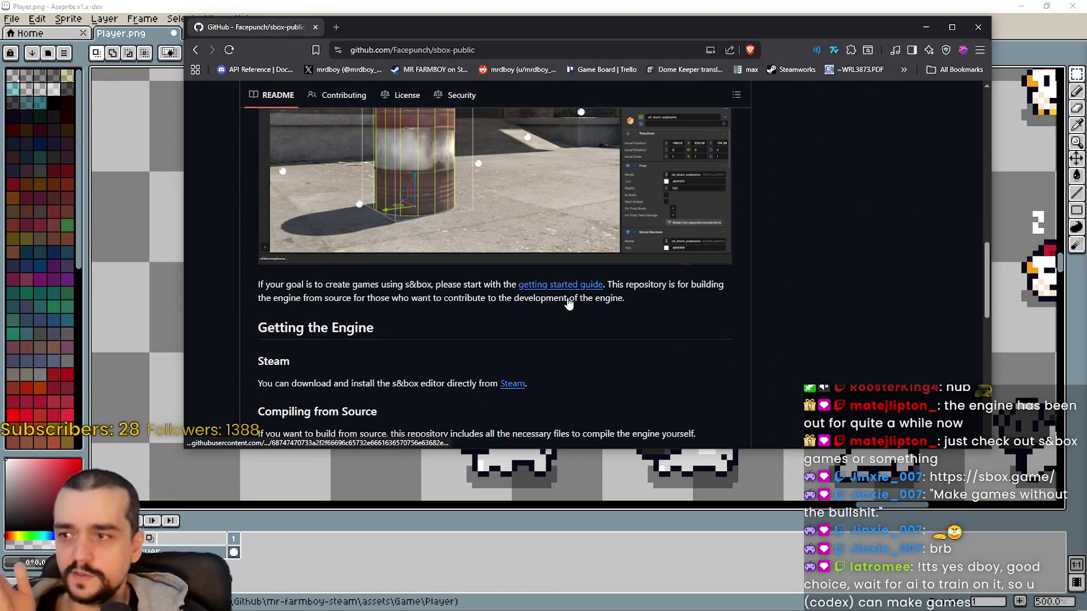
{"action": "scroll", "coordinate": [626, 302], "scroll_direction": "up", "scroll_amount": 2}
{"action": "scroll", "coordinate": [523, 300], "scroll_direction": "up", "scroll_amount": 1}
{"action": "scroll", "coordinate": [523, 300], "scroll_direction": "up", "scroll_amount": 3}
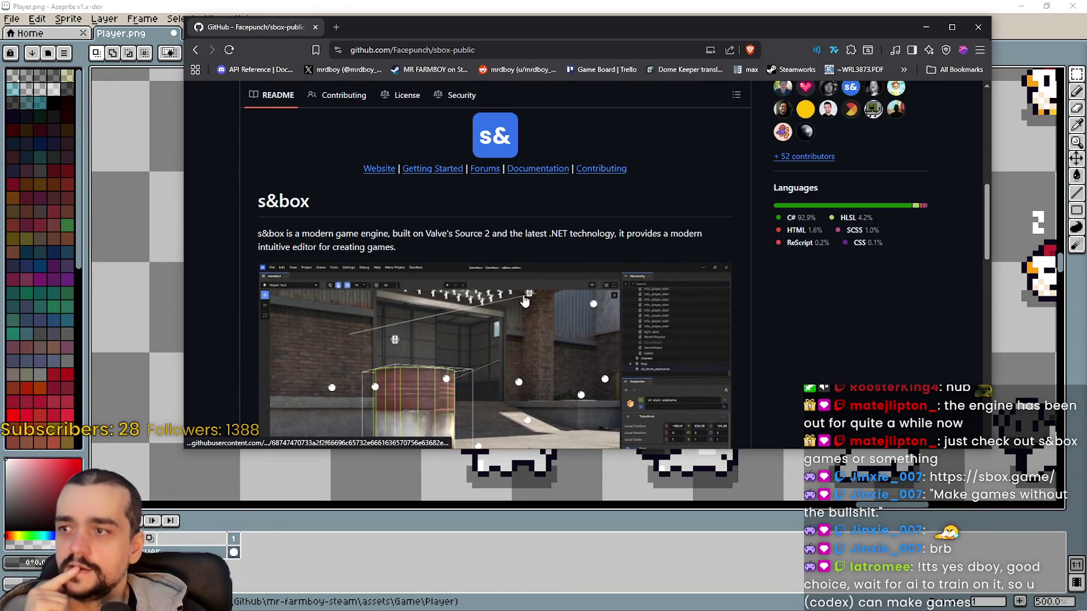
{"action": "scroll", "coordinate": [523, 300], "scroll_direction": "down", "scroll_amount": 5}
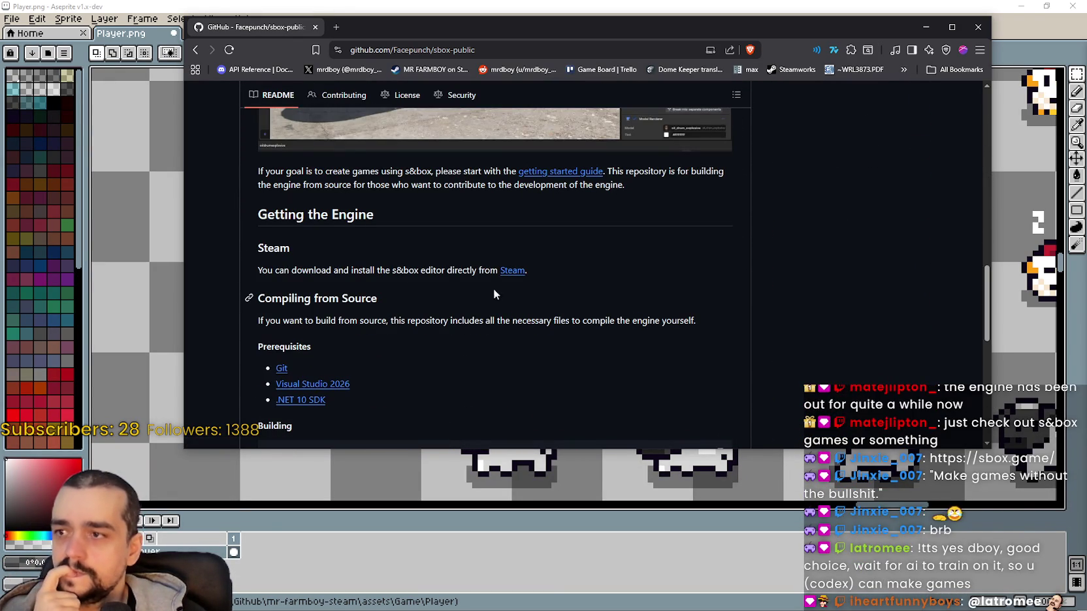
{"action": "left_click_drag", "start_coordinate": [444, 270], "coordinate": [405, 268]}
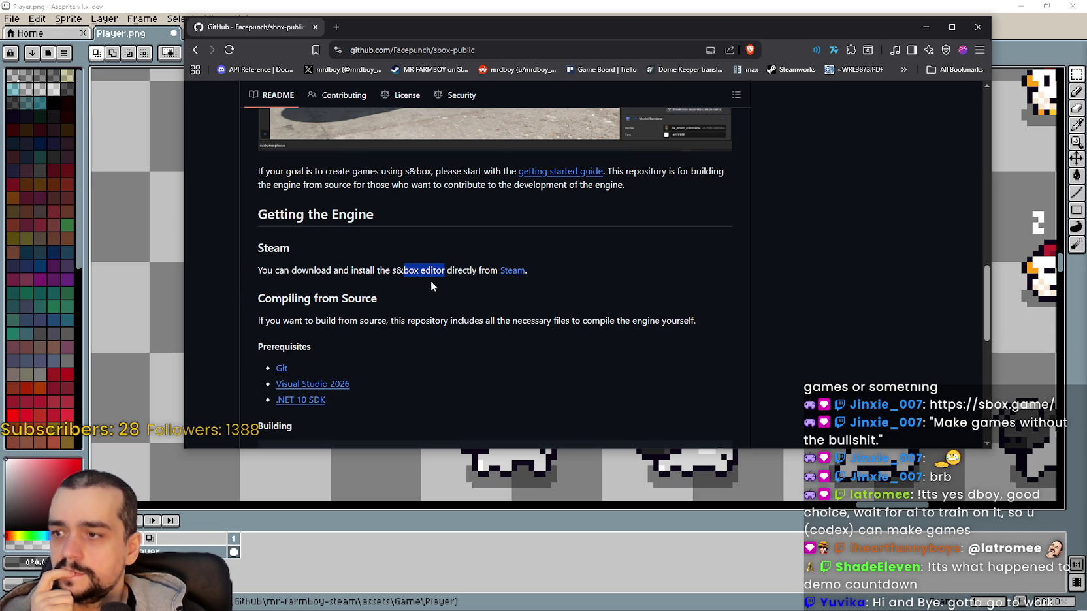
{"action": "left_click", "coordinate": [381, 321]}
{"action": "mouse_move", "coordinate": [382, 321]}
{"action": "left_mouse_down"}
{"action": "mouse_move", "coordinate": [328, 318]}
{"action": "mouse_move", "coordinate": [674, 320]}
{"action": "left_mouse_up"}
{"action": "scroll", "coordinate": [674, 323], "scroll_direction": "down", "scroll_amount": 3}
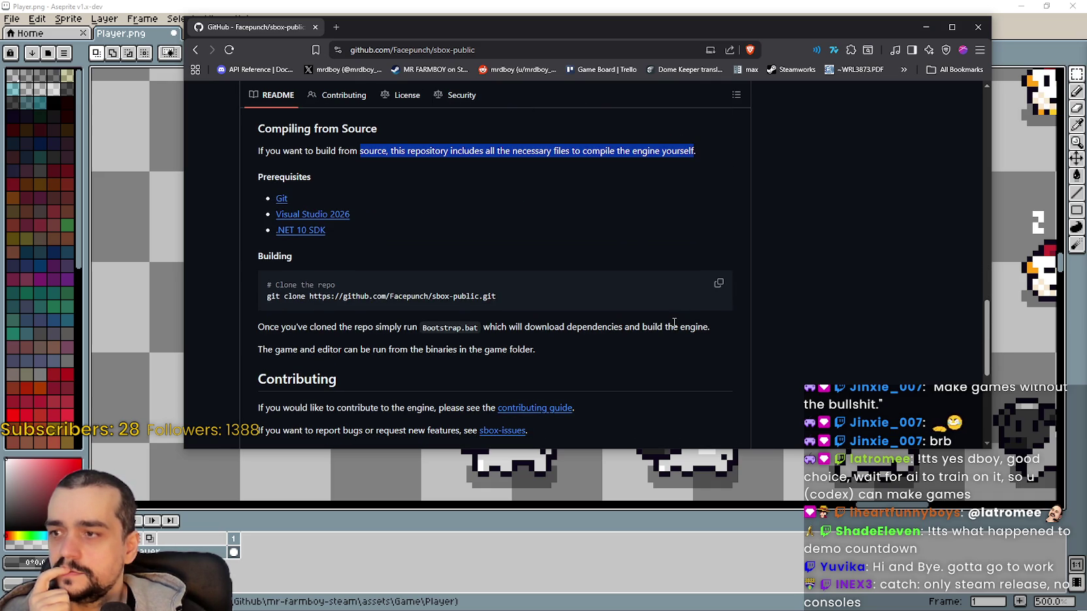
{"action": "scroll", "coordinate": [674, 323], "scroll_direction": "down", "scroll_amount": 5}
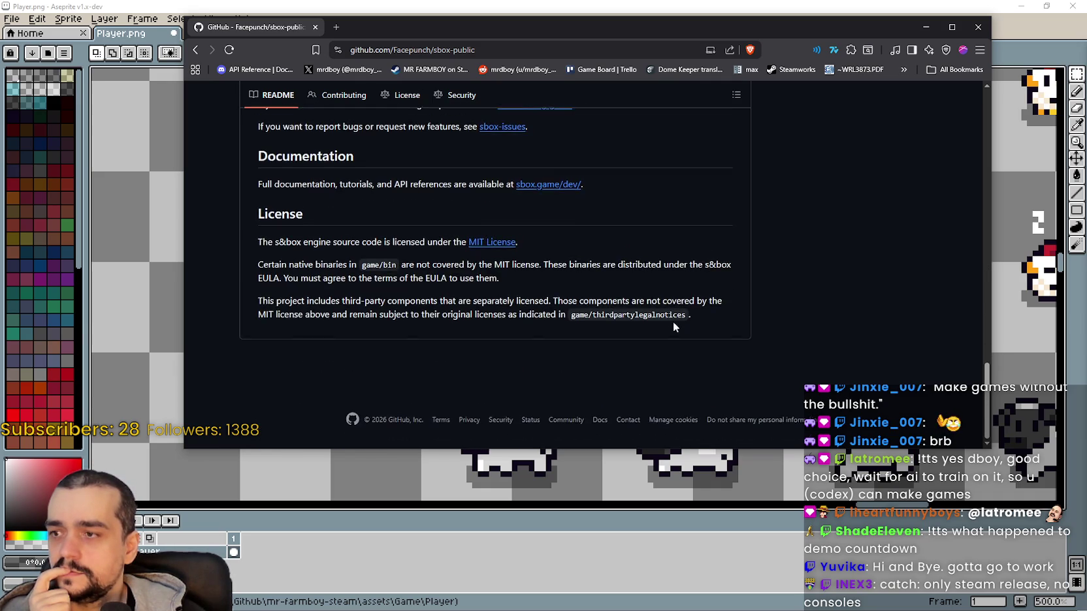
{"action": "scroll", "coordinate": [674, 327], "scroll_direction": "up", "scroll_amount": 5}
{"action": "scroll", "coordinate": [674, 326], "scroll_direction": "up", "scroll_amount": 3}
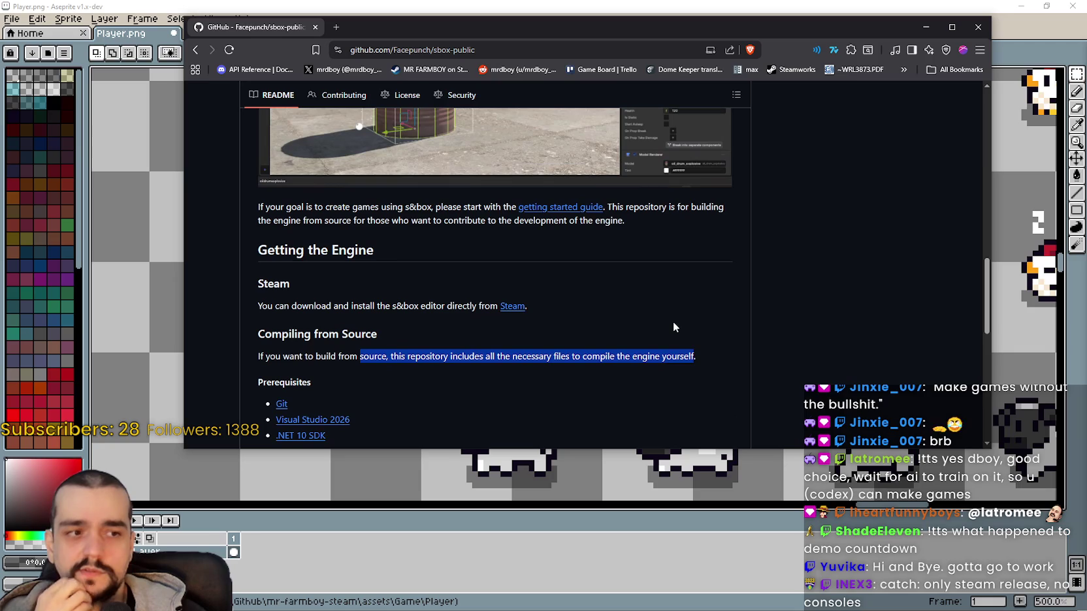
{"action": "scroll", "coordinate": [673, 324], "scroll_direction": "up", "scroll_amount": 7}
{"action": "scroll", "coordinate": [669, 325], "scroll_direction": "up", "scroll_amount": 5}
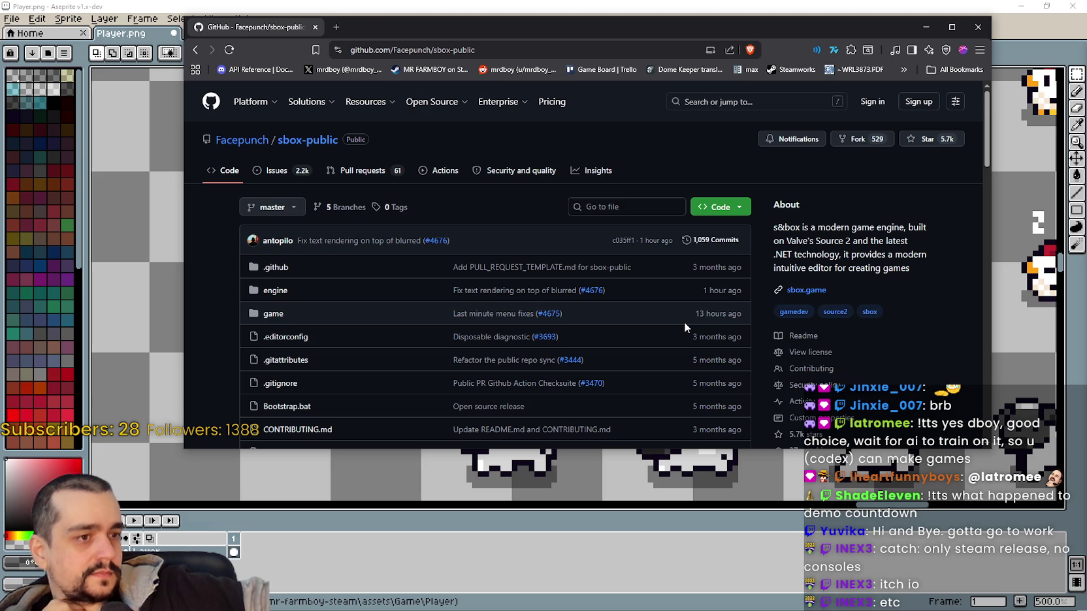
{"action": "scroll", "coordinate": [683, 322], "scroll_direction": "down", "scroll_amount": 4}
{"action": "scroll", "coordinate": [425, 327], "scroll_direction": "down", "scroll_amount": 3}
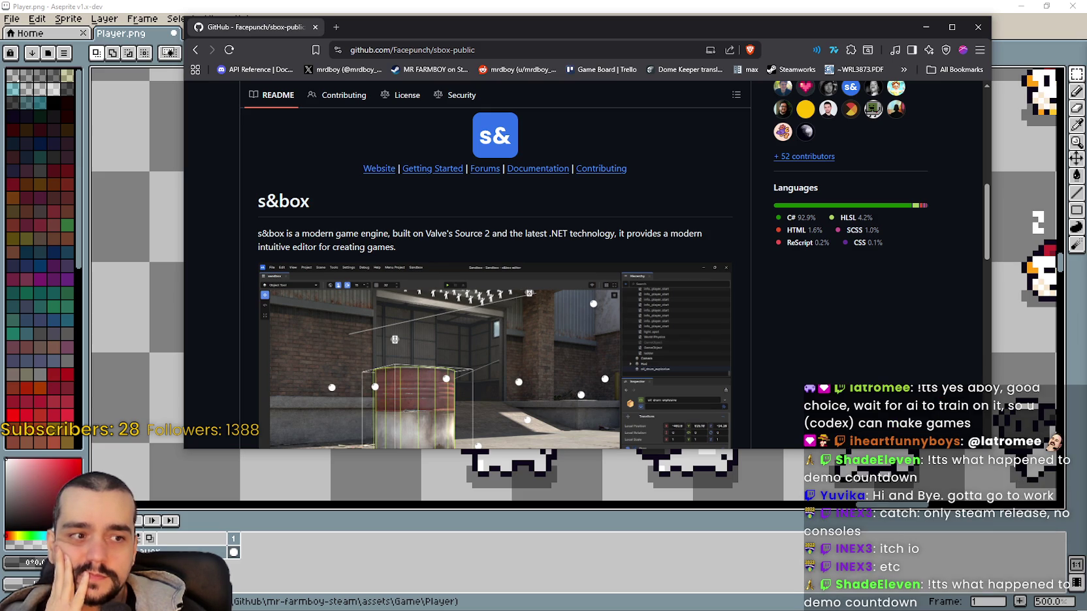
{"action": "scroll", "coordinate": [660, 373], "scroll_direction": "down", "scroll_amount": 3}
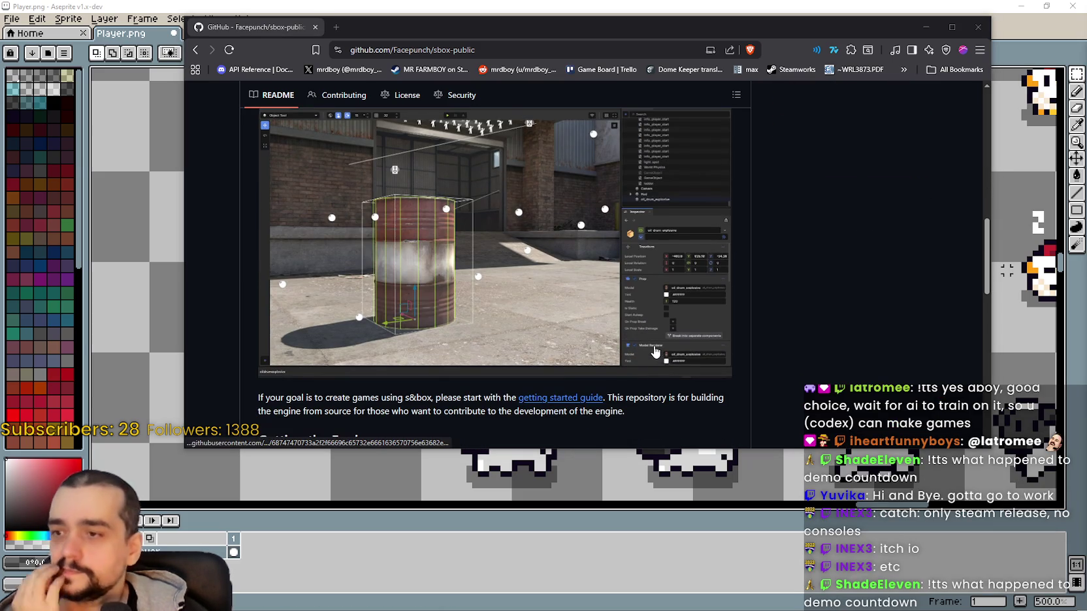
{"action": "scroll", "coordinate": [655, 351], "scroll_direction": "down", "scroll_amount": 3}
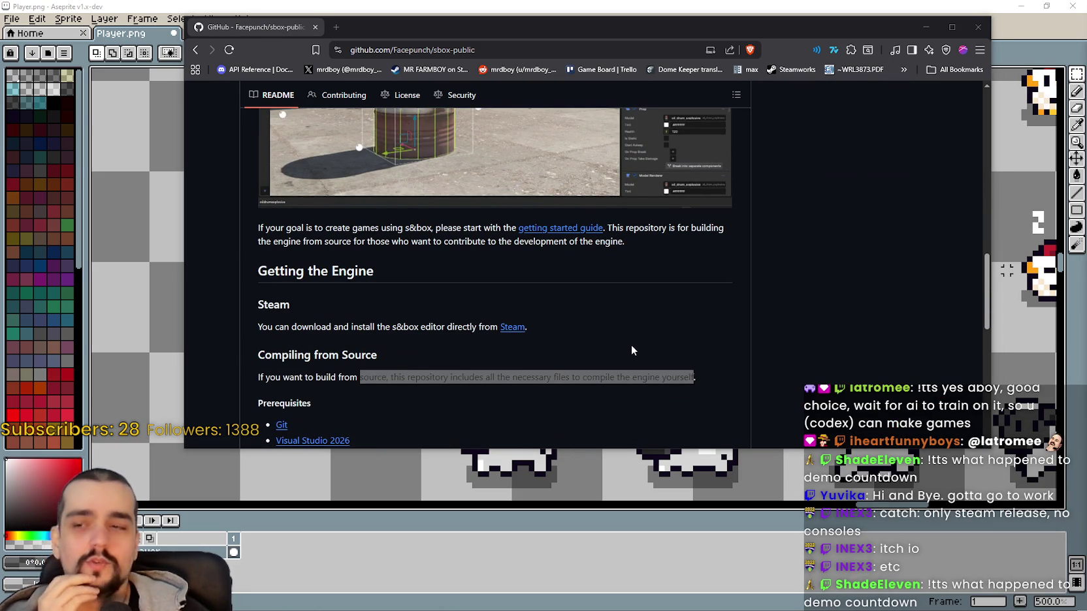
{"action": "scroll", "coordinate": [646, 352], "scroll_direction": "down", "scroll_amount": 2}
{"action": "mouse_move", "coordinate": [258, 270]}
{"action": "left_mouse_down"}
{"action": "mouse_move", "coordinate": [745, 275]}
{"action": "mouse_move", "coordinate": [740, 258]}
{"action": "left_mouse_up"}
{"action": "scroll", "coordinate": [723, 340], "scroll_direction": "down", "scroll_amount": 1}
{"action": "scroll", "coordinate": [686, 320], "scroll_direction": "down", "scroll_amount": 1}
{"action": "scroll", "coordinate": [686, 322], "scroll_direction": "down", "scroll_amount": 2}
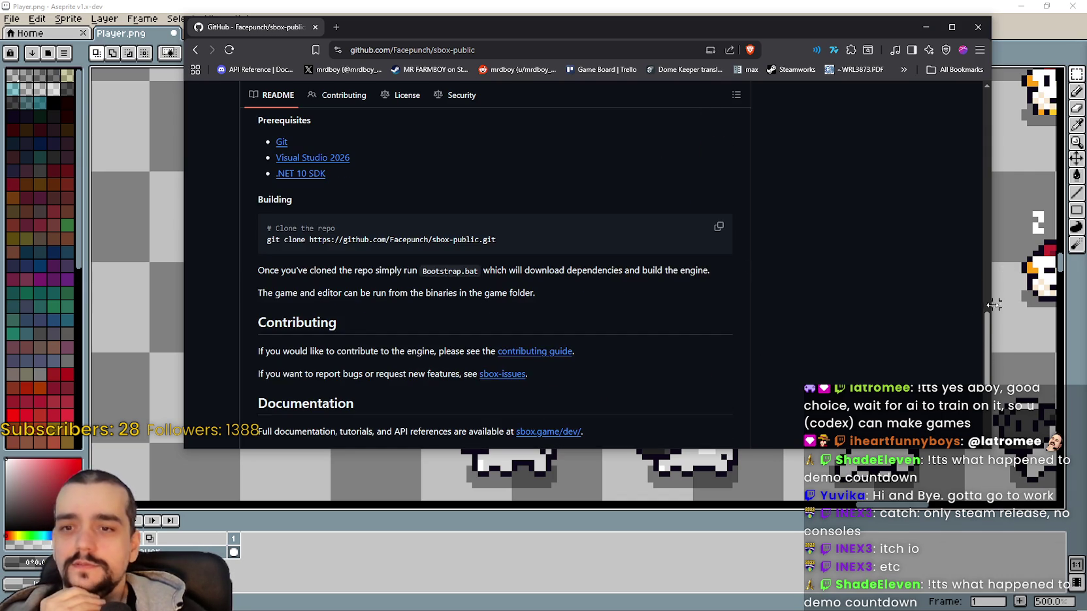
{"action": "scroll", "coordinate": [973, 276], "scroll_direction": "up", "scroll_amount": 10}
{"action": "scroll", "coordinate": [940, 121], "scroll_direction": "up", "scroll_amount": 3}
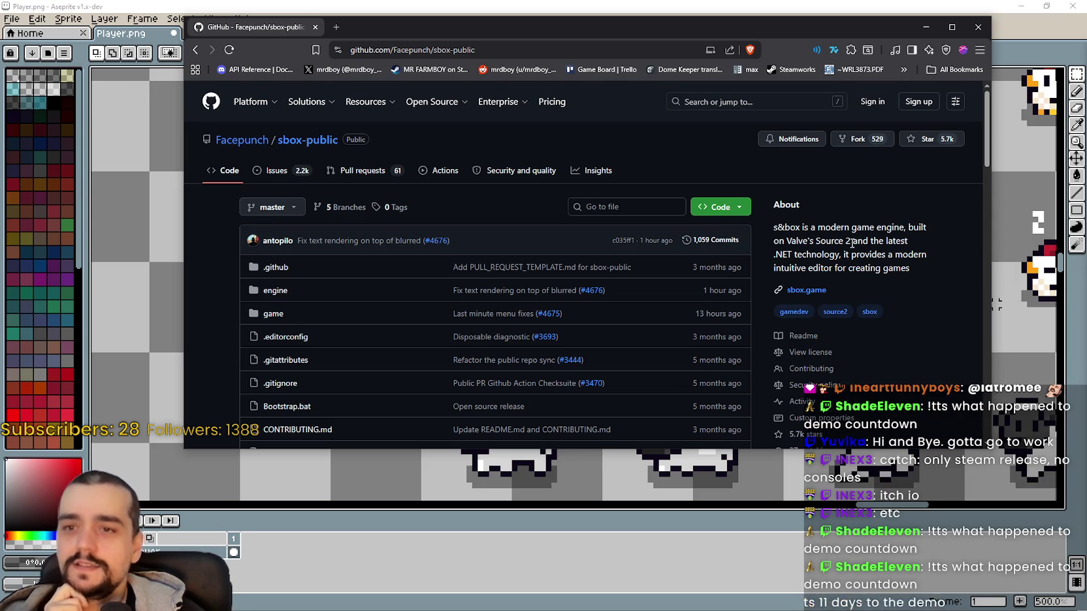
Go from sbox.game, after a glance at Docs, to the s&box Steam store page.
{"action": "left_click", "coordinate": [816, 297]}
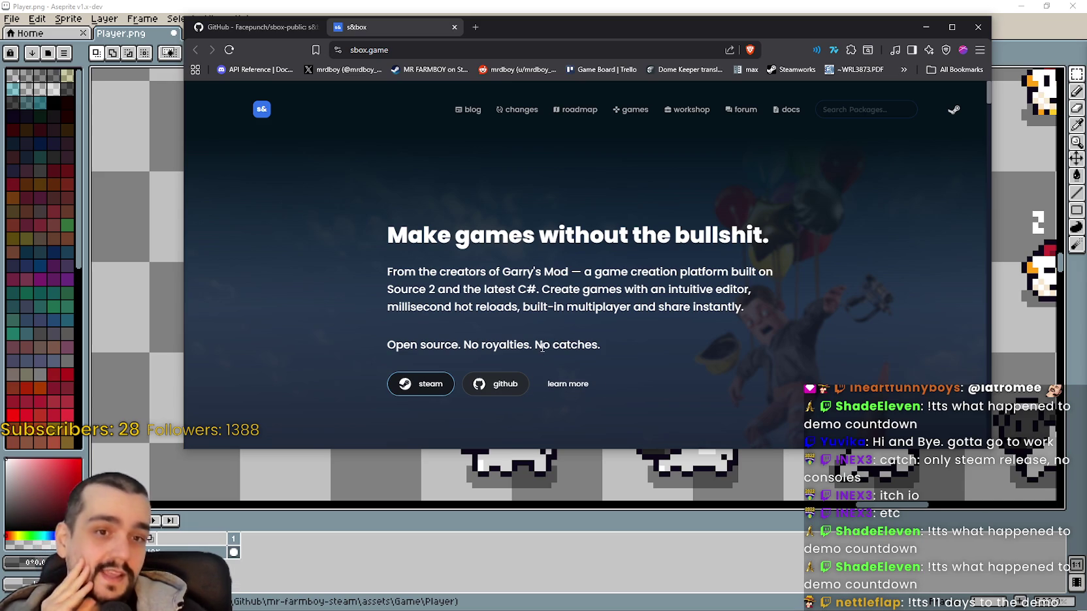
{"action": "scroll", "coordinate": [541, 339], "scroll_direction": "down", "scroll_amount": 8}
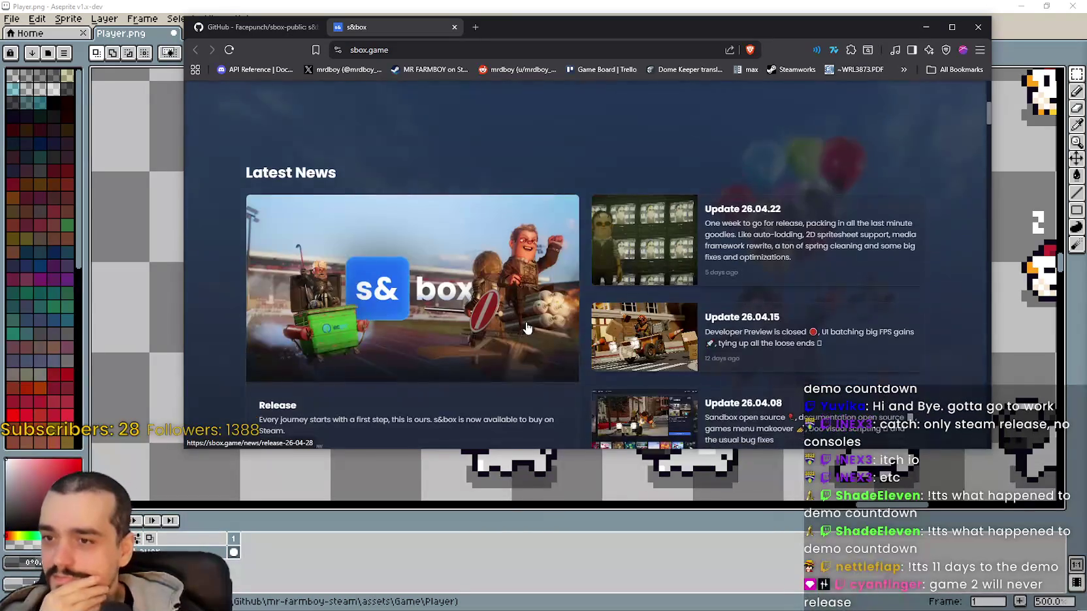
{"action": "scroll", "coordinate": [528, 326], "scroll_direction": "up", "scroll_amount": 10}
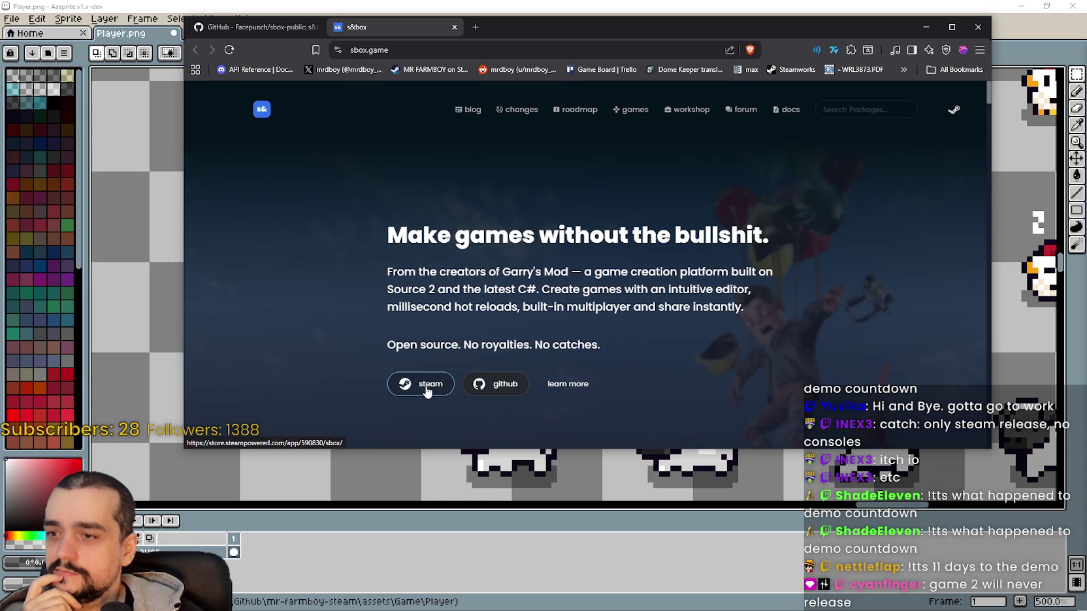
{"action": "left_click", "coordinate": [590, 388]}
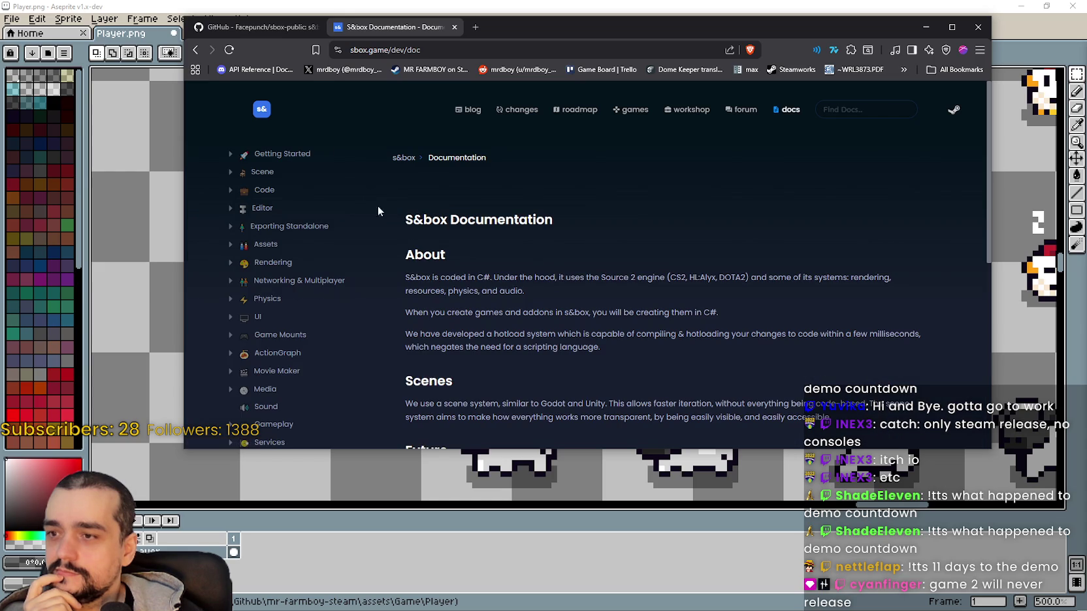
{"action": "left_click", "coordinate": [196, 52]}
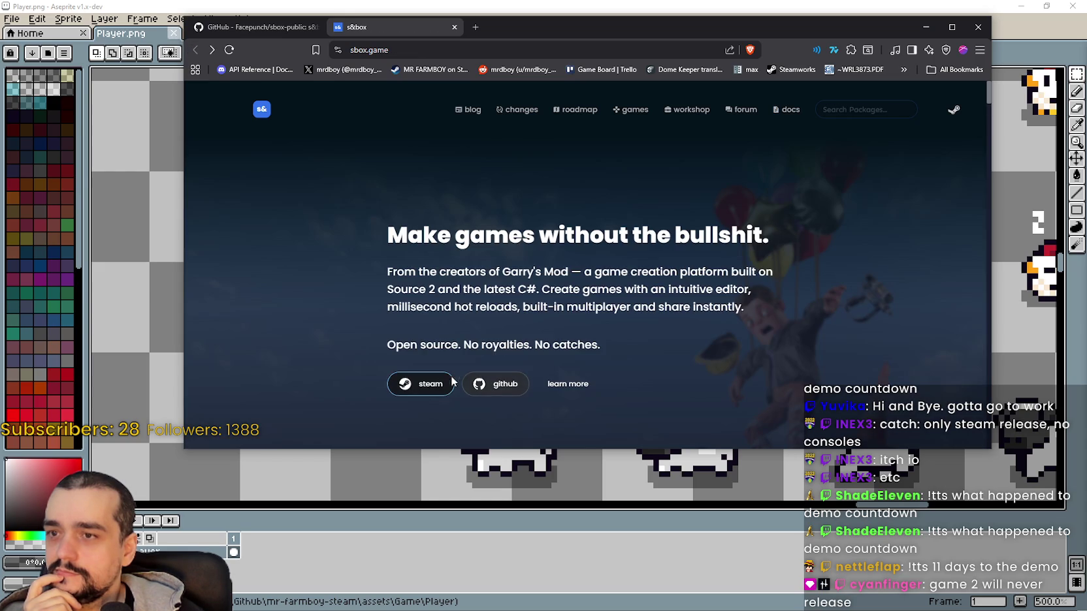
{"action": "left_click", "coordinate": [424, 387]}
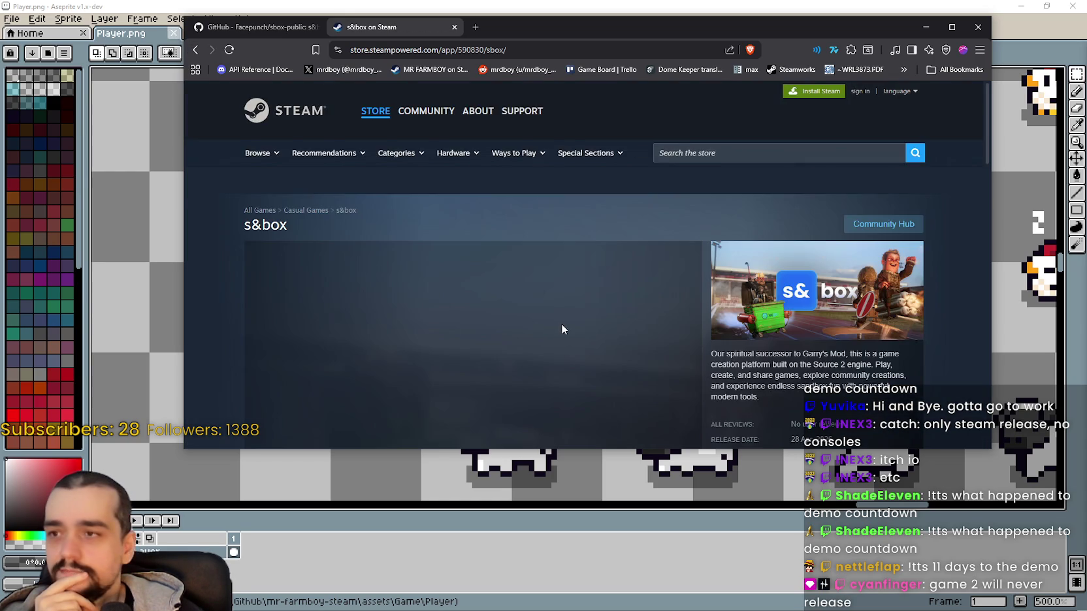
Browse the s&box store screenshots and highlight the 19,50€ price.
{"action": "scroll", "coordinate": [559, 321], "scroll_direction": "down", "scroll_amount": 2}
{"action": "scroll", "coordinate": [457, 287], "scroll_direction": "down", "scroll_amount": 2}
{"action": "left_click", "coordinate": [376, 259]}
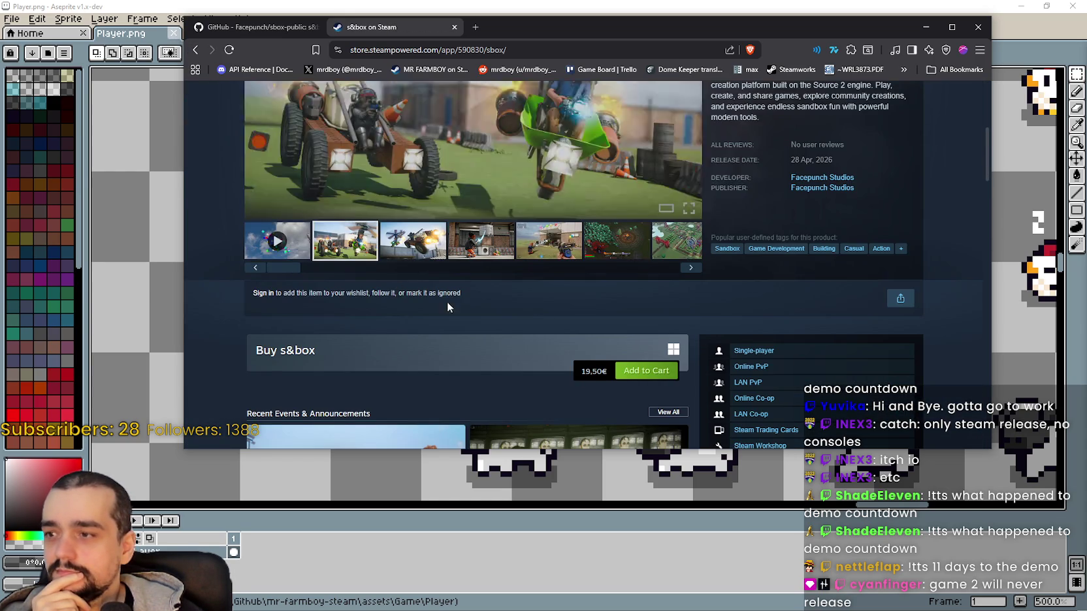
{"action": "scroll", "coordinate": [446, 301], "scroll_direction": "down", "scroll_amount": 3}
{"action": "scroll", "coordinate": [450, 301], "scroll_direction": "up", "scroll_amount": 2}
{"action": "scroll", "coordinate": [450, 300], "scroll_direction": "up", "scroll_amount": 1}
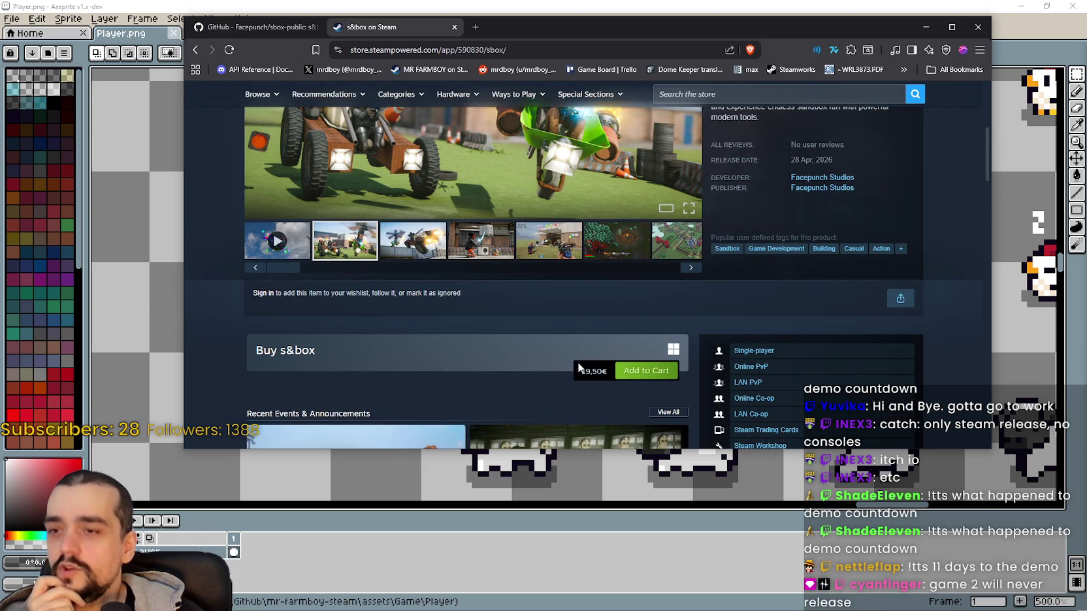
{"action": "left_click_drag", "start_coordinate": [578, 370], "coordinate": [603, 370]}
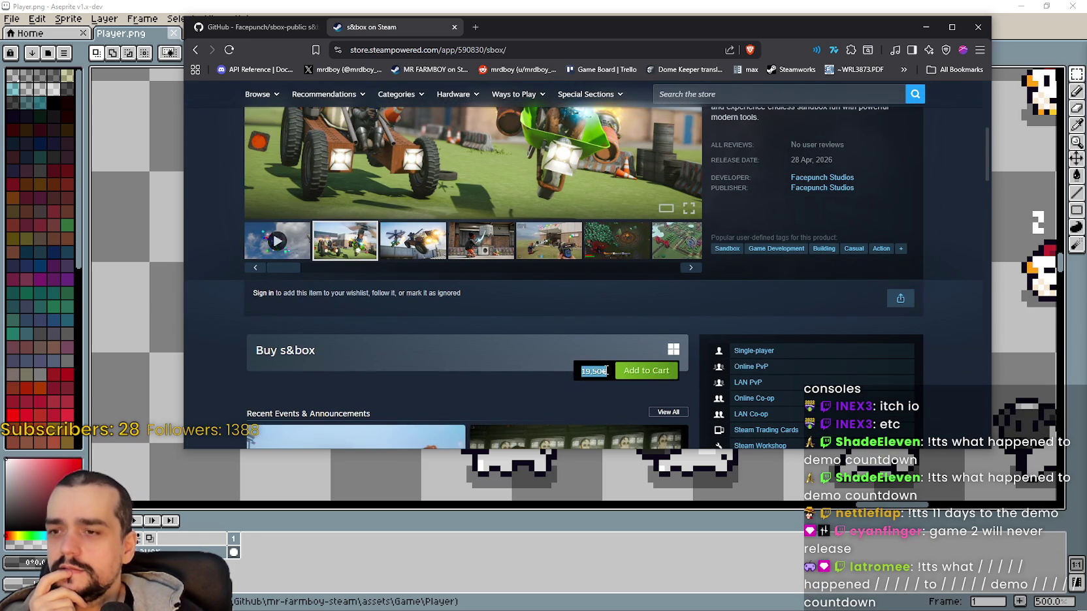
{"action": "left_click", "coordinate": [521, 360]}
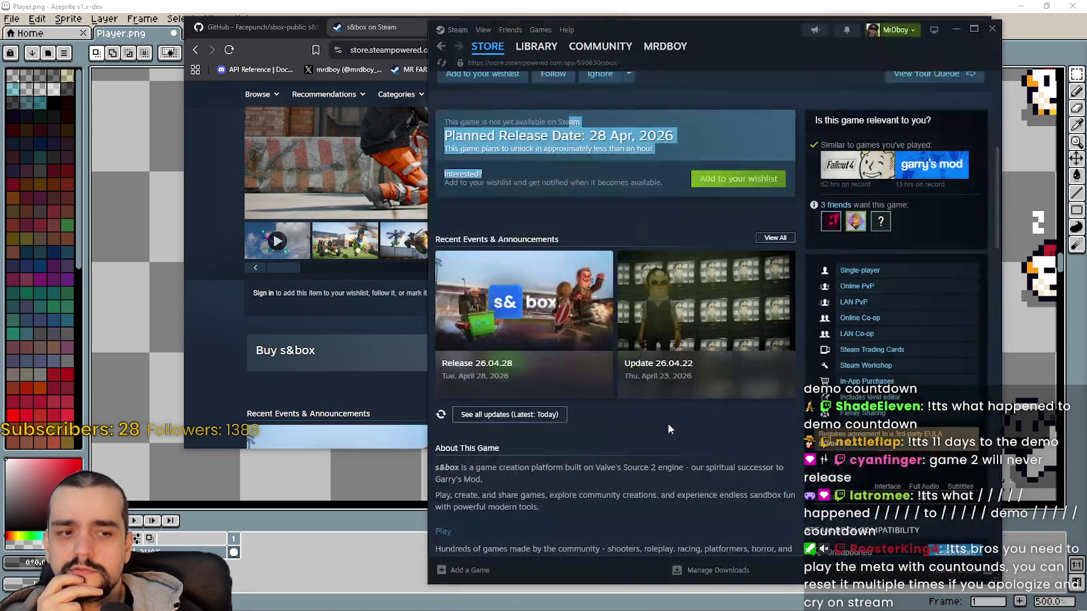
Reload the s&box store page, then return to the GitHub sbox-public tab.
{"action": "scroll", "coordinate": [666, 418], "scroll_direction": "up", "scroll_amount": 3}
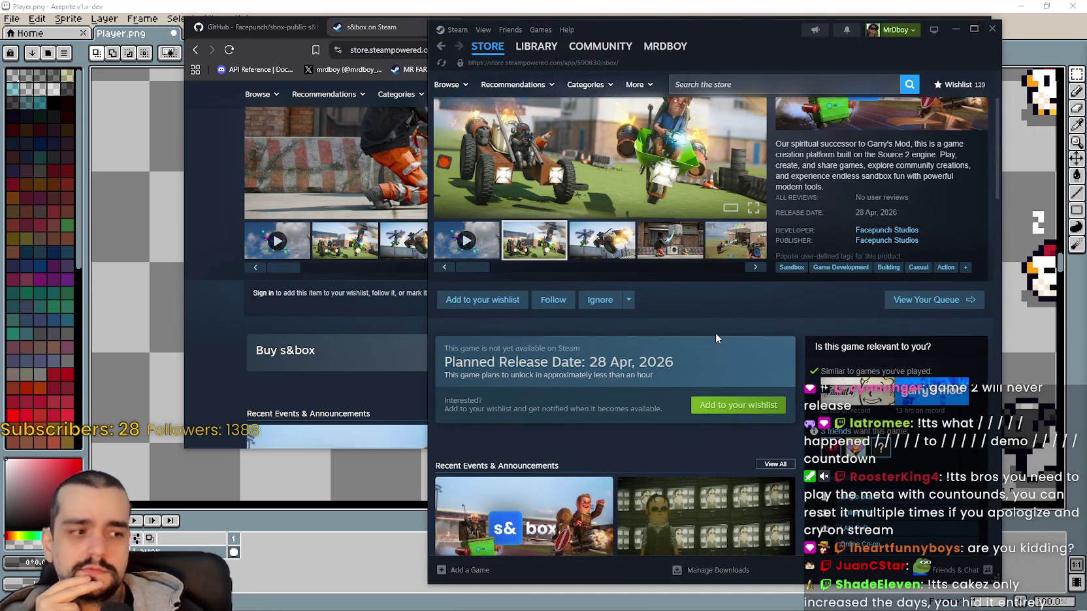
{"action": "right_click", "coordinate": [715, 333]}
{"action": "left_click", "coordinate": [731, 378]}
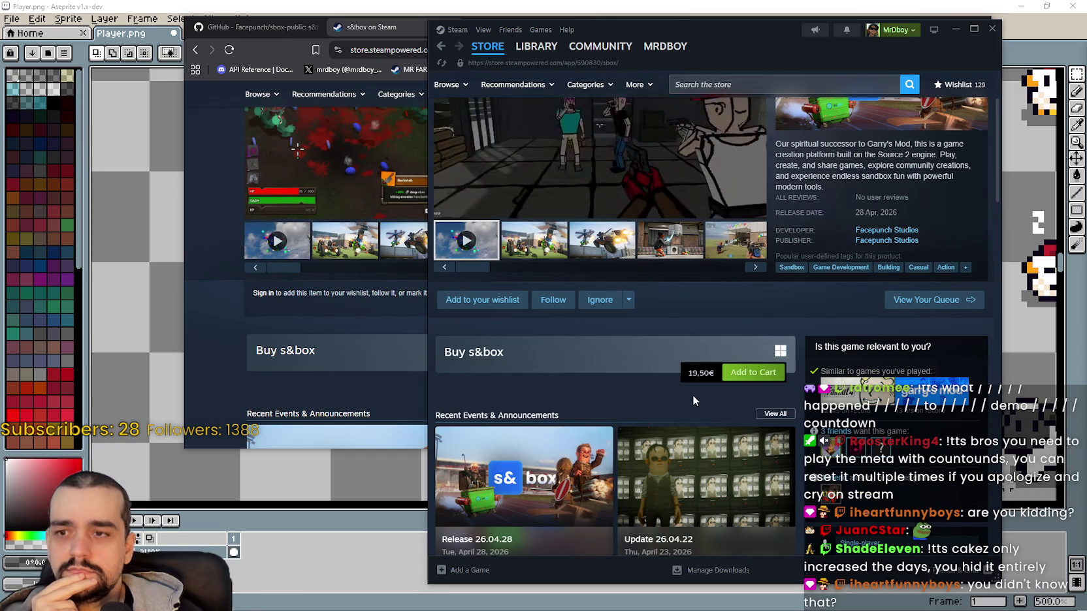
{"action": "scroll", "coordinate": [692, 394], "scroll_direction": "up", "scroll_amount": 2}
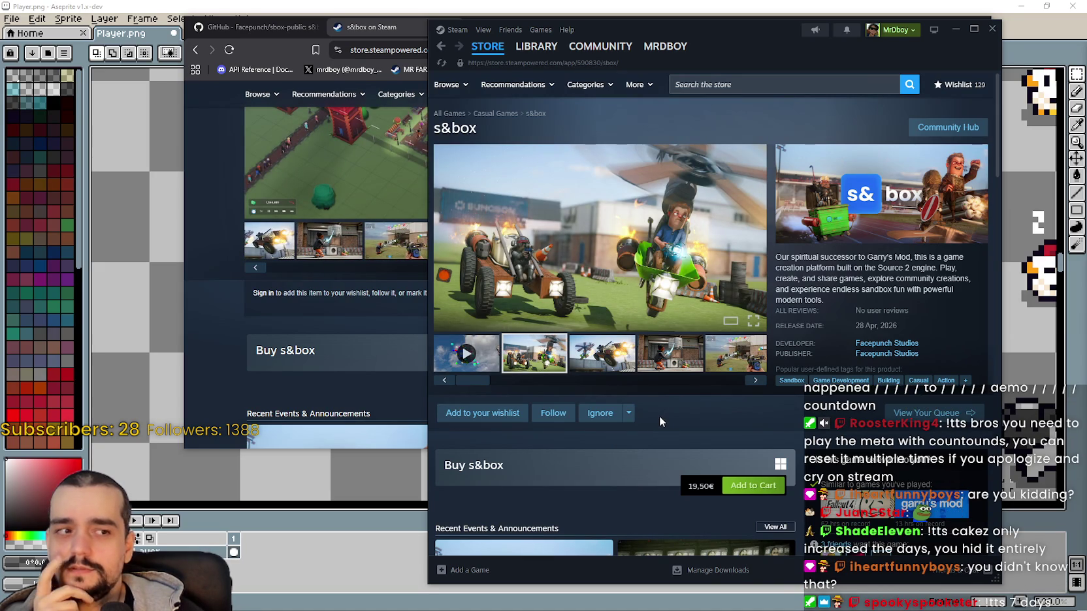
{"action": "left_click", "coordinate": [355, 335]}
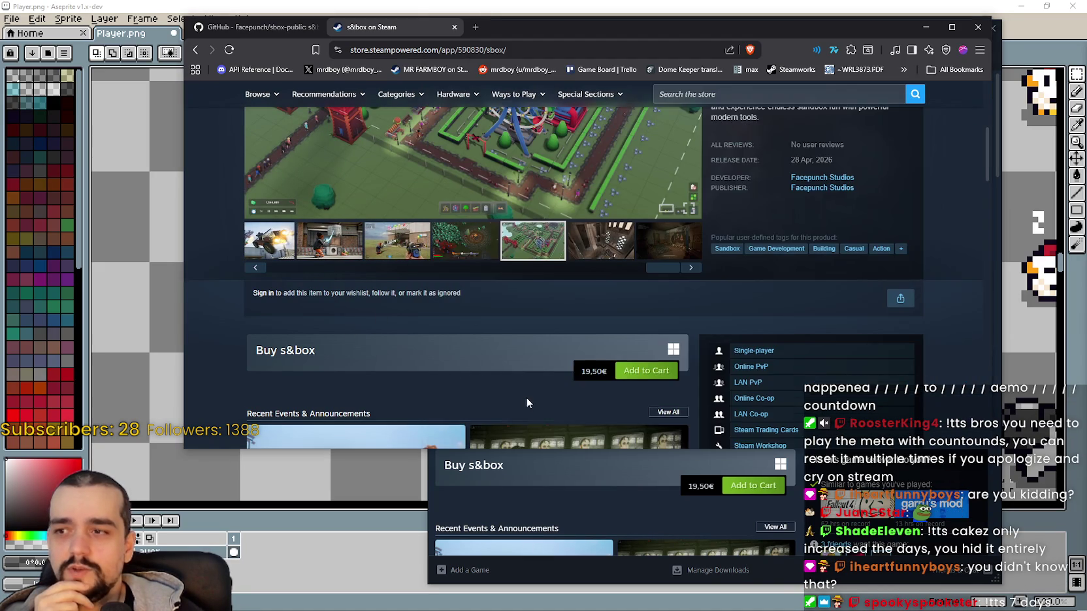
{"action": "scroll", "coordinate": [523, 397], "scroll_direction": "up", "scroll_amount": 2}
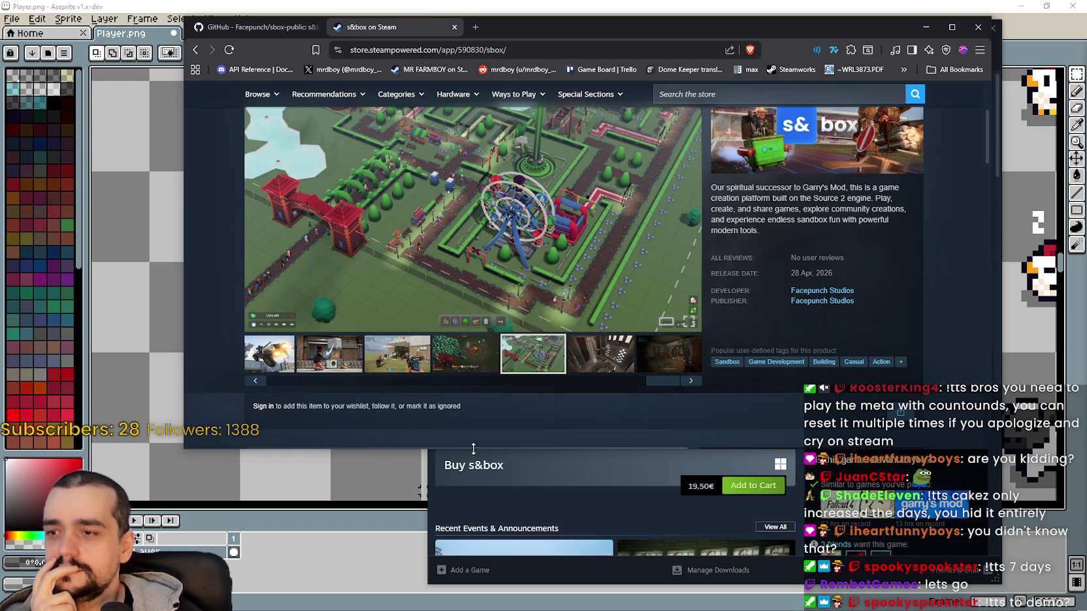
{"action": "left_click", "coordinate": [291, 29]}
Read through the sbox-public README, selecting a passage along the way.
{"action": "scroll", "coordinate": [600, 362], "scroll_direction": "down", "scroll_amount": 2}
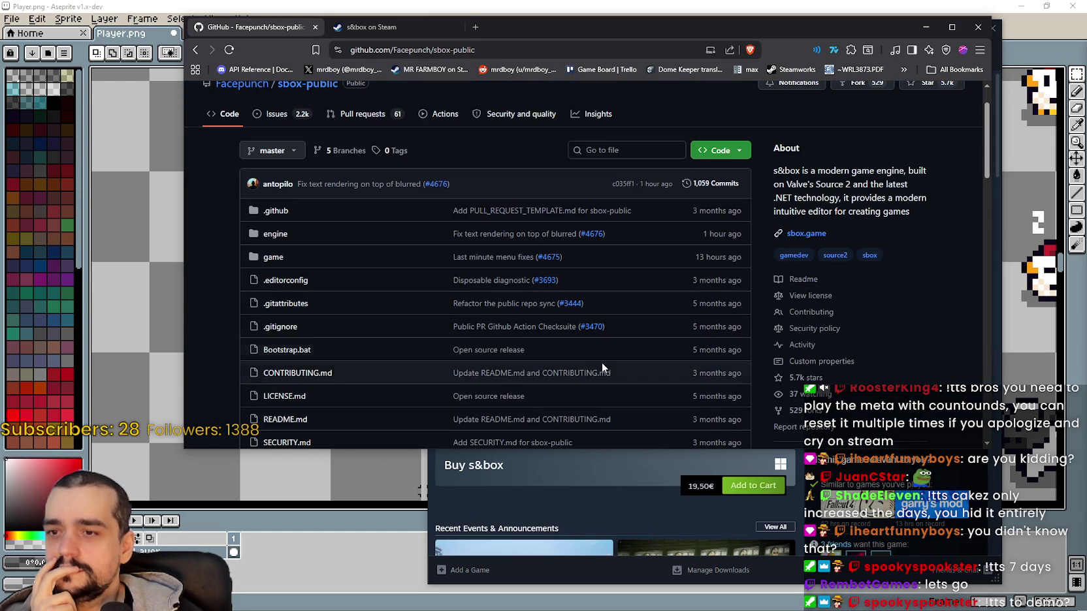
{"action": "scroll", "coordinate": [599, 354], "scroll_direction": "down", "scroll_amount": 8}
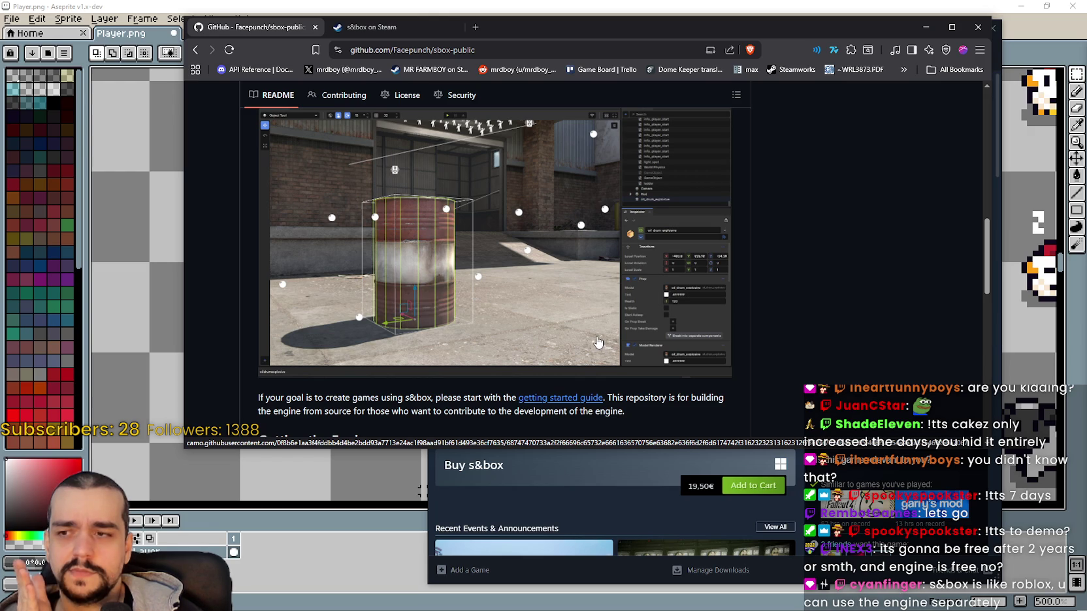
{"action": "scroll", "coordinate": [599, 341], "scroll_direction": "down", "scroll_amount": 5}
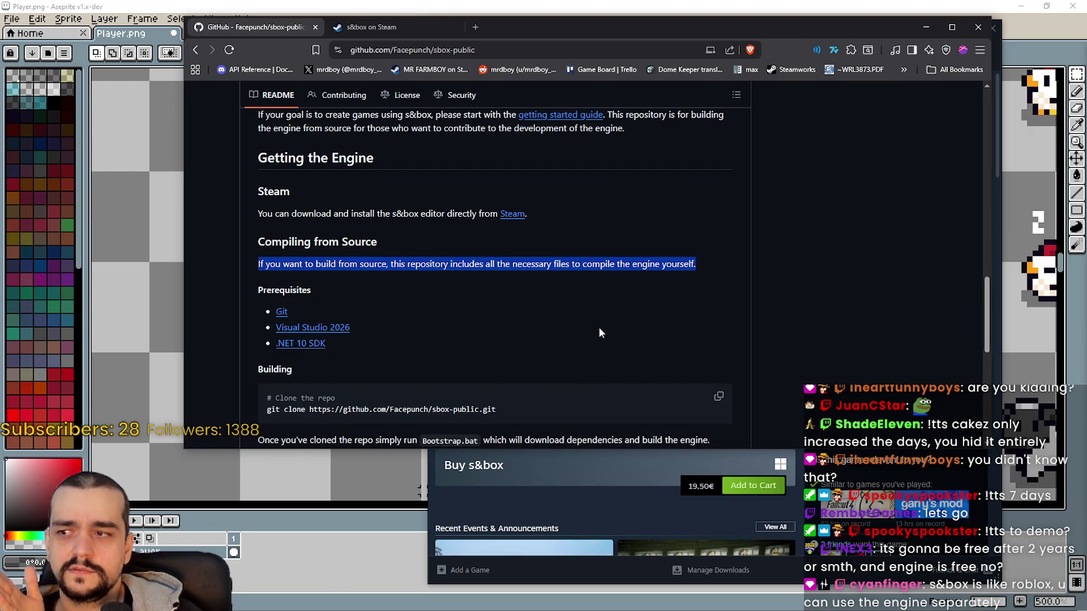
{"action": "scroll", "coordinate": [598, 328], "scroll_direction": "down", "scroll_amount": 2}
{"action": "left_click_drag", "start_coordinate": [588, 176], "coordinate": [601, 344]}
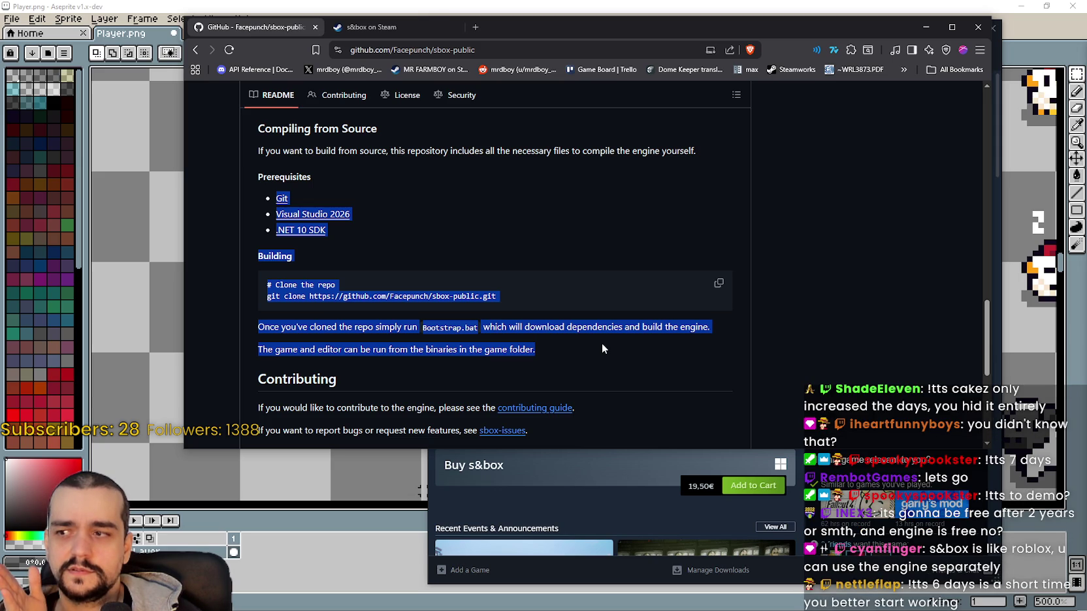
{"action": "left_click", "coordinate": [602, 348]}
{"action": "scroll", "coordinate": [602, 347], "scroll_direction": "down", "scroll_amount": 5}
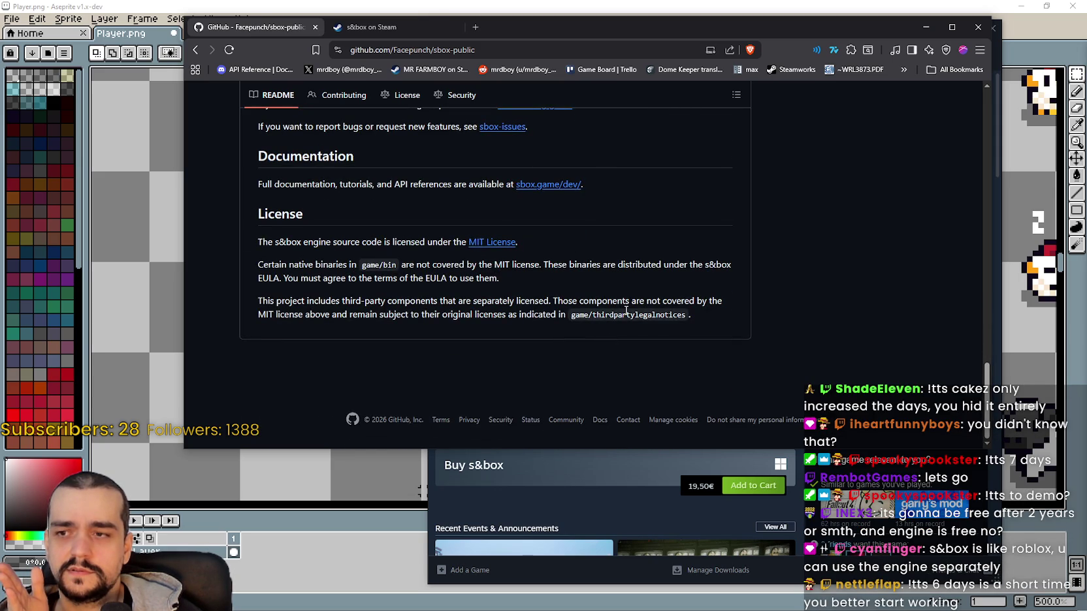
{"action": "scroll", "coordinate": [808, 400], "scroll_direction": "up", "scroll_amount": 18}
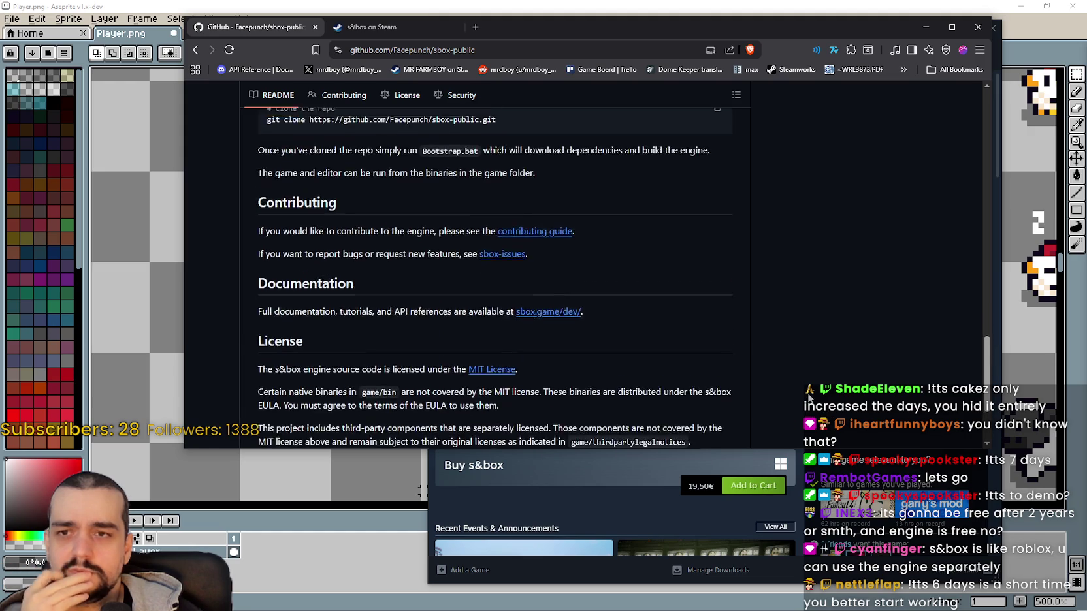
{"action": "scroll", "coordinate": [794, 391], "scroll_direction": "up", "scroll_amount": 8}
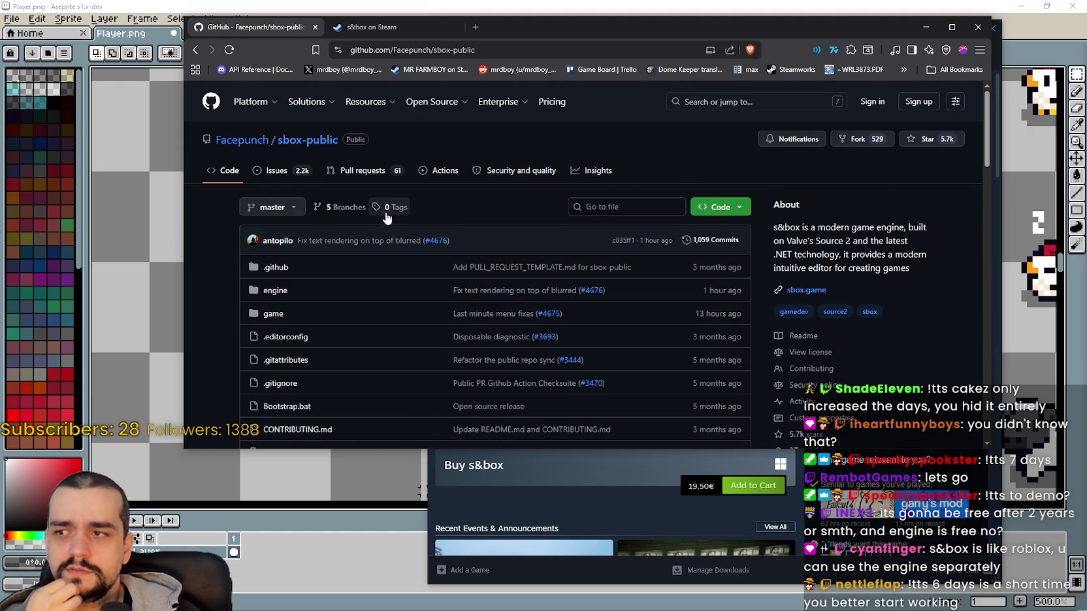
Browse the repository's open issues, then go back to the repo's main page.
{"action": "left_click", "coordinate": [284, 171]}
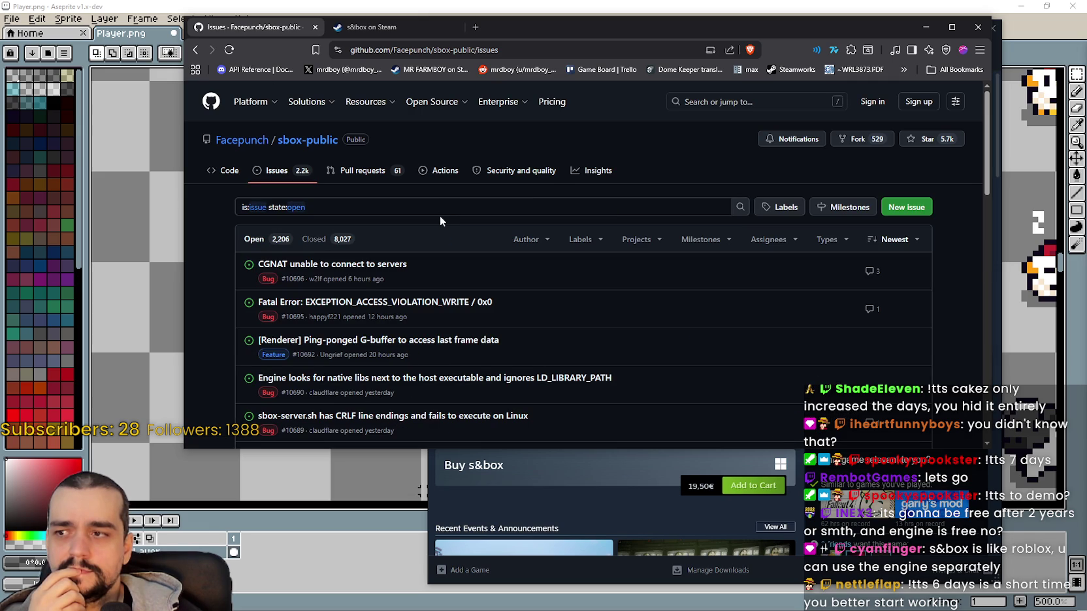
{"action": "scroll", "coordinate": [438, 218], "scroll_direction": "down", "scroll_amount": 1}
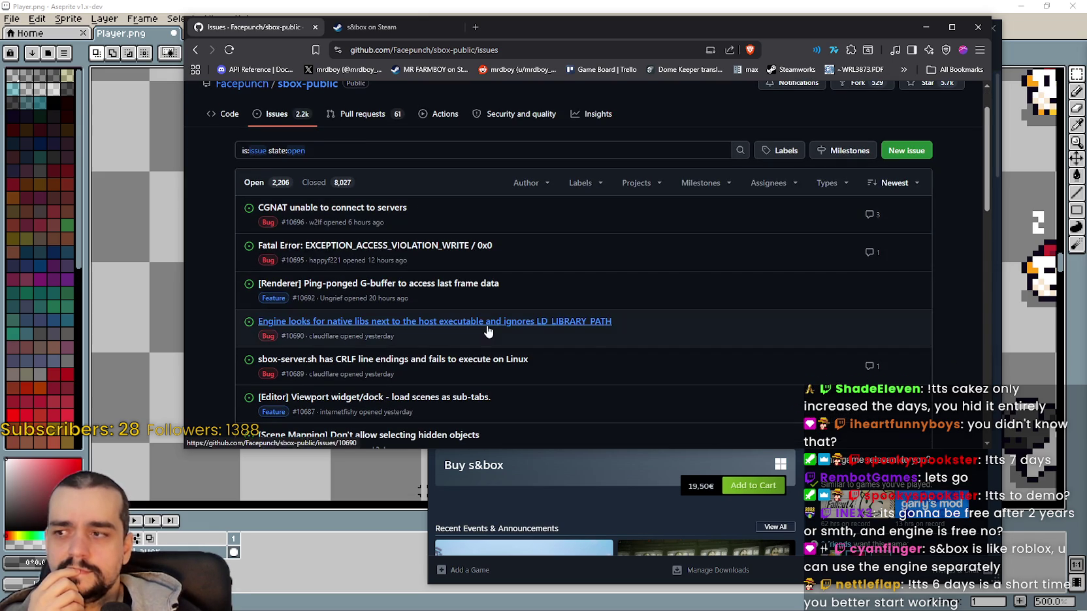
{"action": "scroll", "coordinate": [496, 371], "scroll_direction": "down", "scroll_amount": 3}
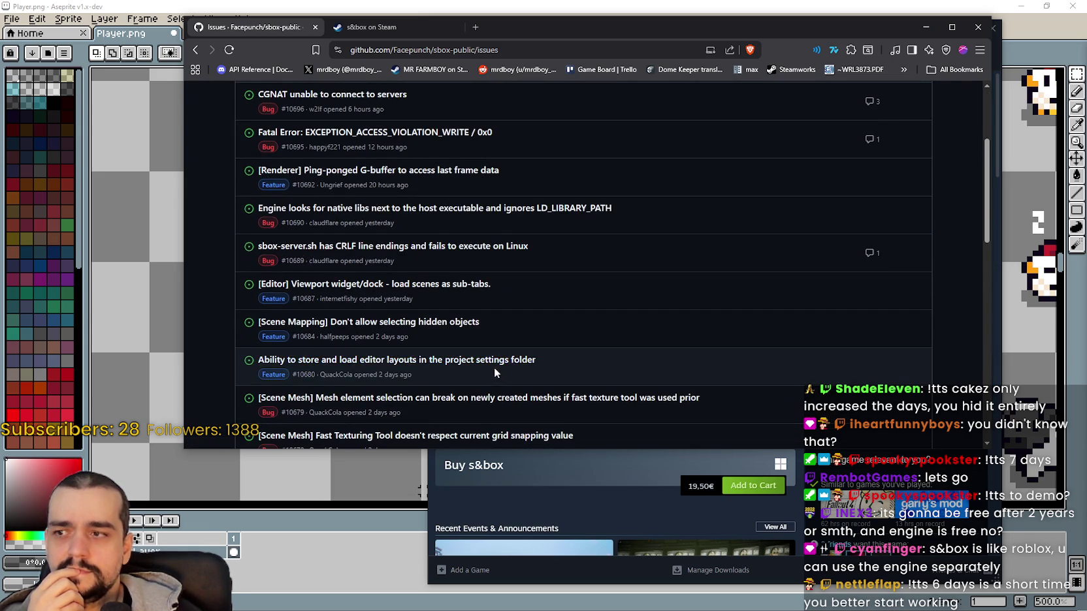
{"action": "scroll", "coordinate": [493, 366], "scroll_direction": "down", "scroll_amount": 5}
{"action": "key", "text": "alt+Left"}
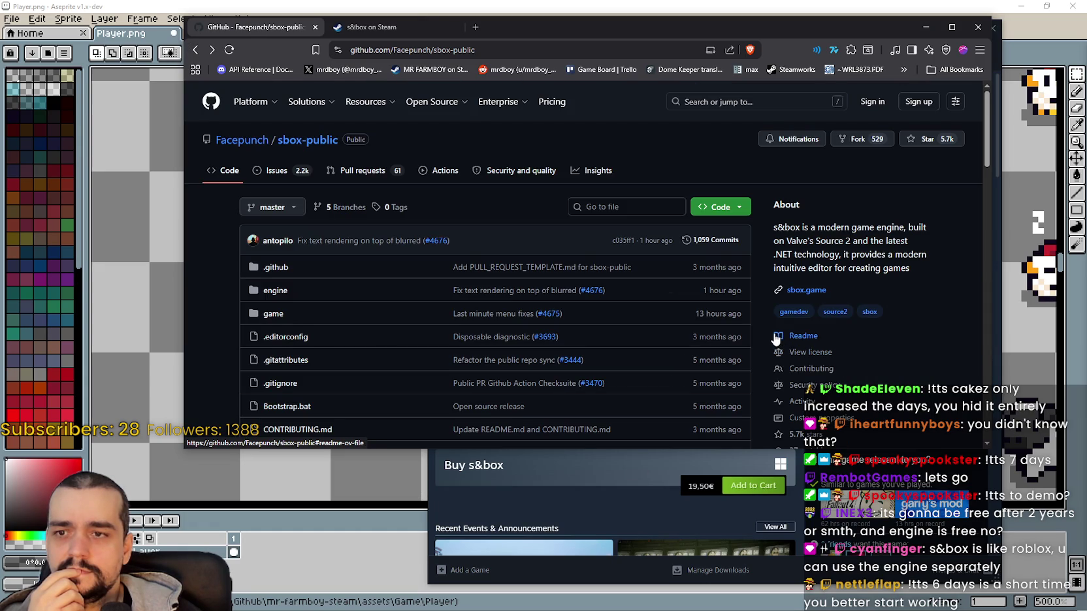
Scroll the README down to Compiling from Source and select its instructions.
{"action": "scroll", "coordinate": [774, 333], "scroll_direction": "down", "scroll_amount": 7}
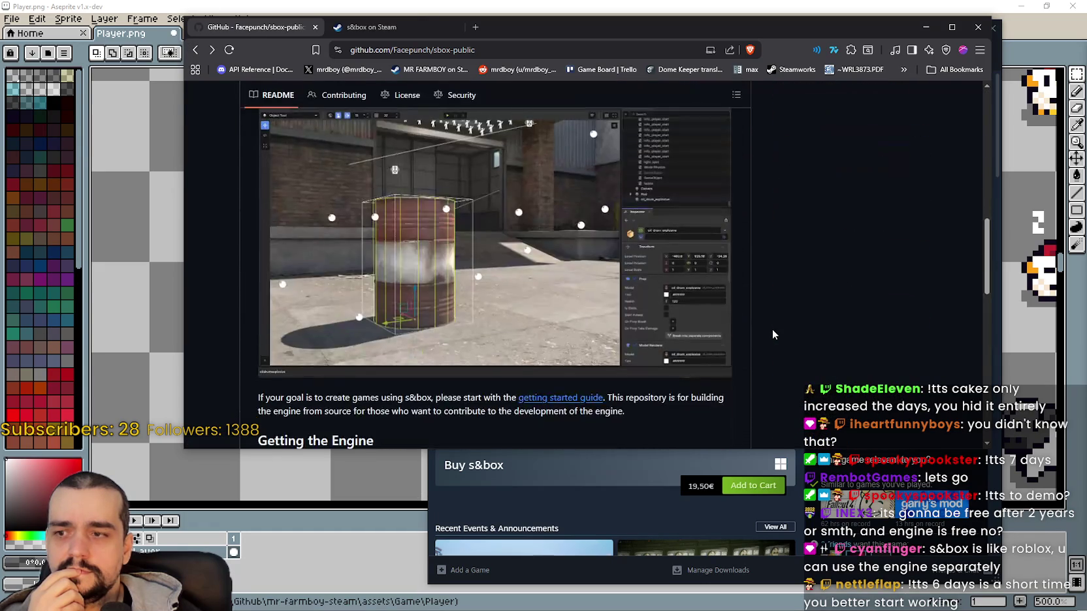
{"action": "scroll", "coordinate": [772, 334], "scroll_direction": "down", "scroll_amount": 3}
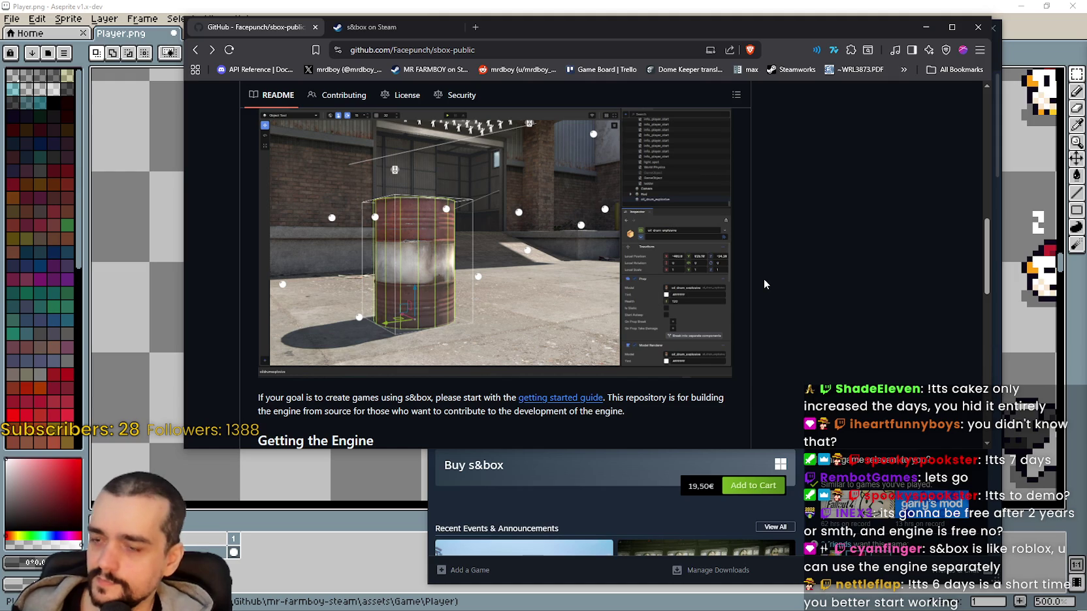
{"action": "scroll", "coordinate": [573, 350], "scroll_direction": "down", "scroll_amount": 3}
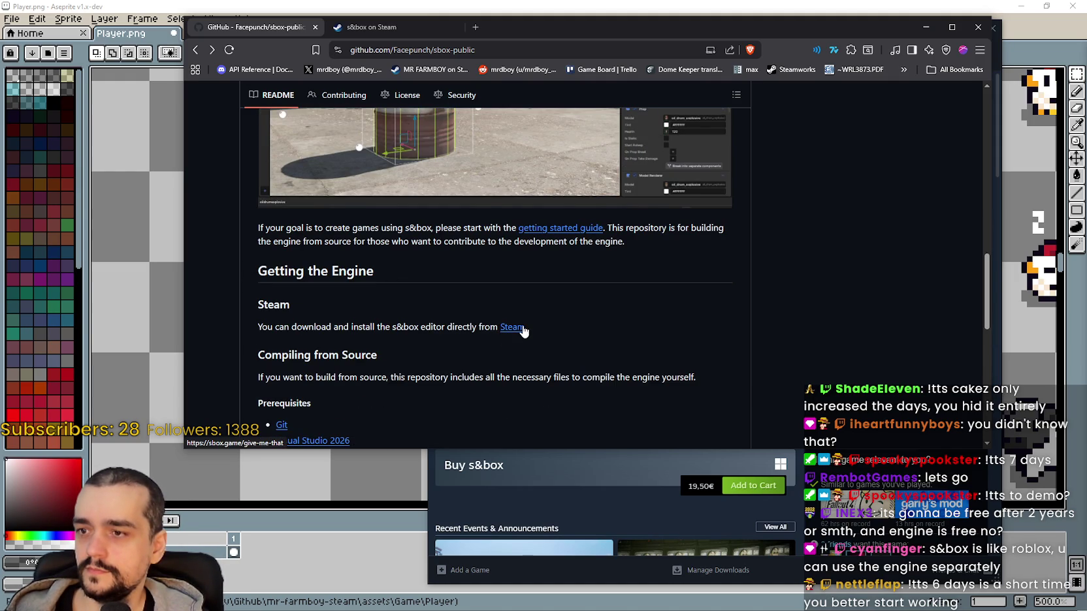
{"action": "scroll", "coordinate": [522, 326], "scroll_direction": "down", "scroll_amount": 2}
{"action": "mouse_move", "coordinate": [243, 258]}
{"action": "left_mouse_down"}
{"action": "mouse_move", "coordinate": [790, 254]}
{"action": "mouse_move", "coordinate": [718, 256]}
{"action": "left_mouse_up"}
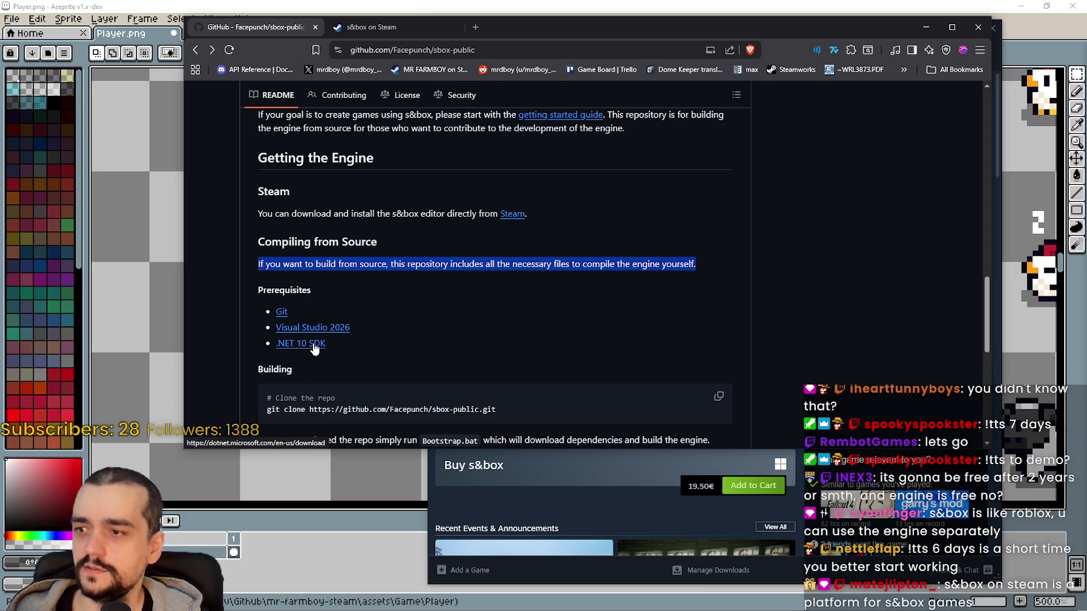
Select the Clone the repo comment, git clone line and the run-the-game-and-editor sentence.
{"action": "scroll", "coordinate": [314, 346], "scroll_direction": "down", "scroll_amount": 2}
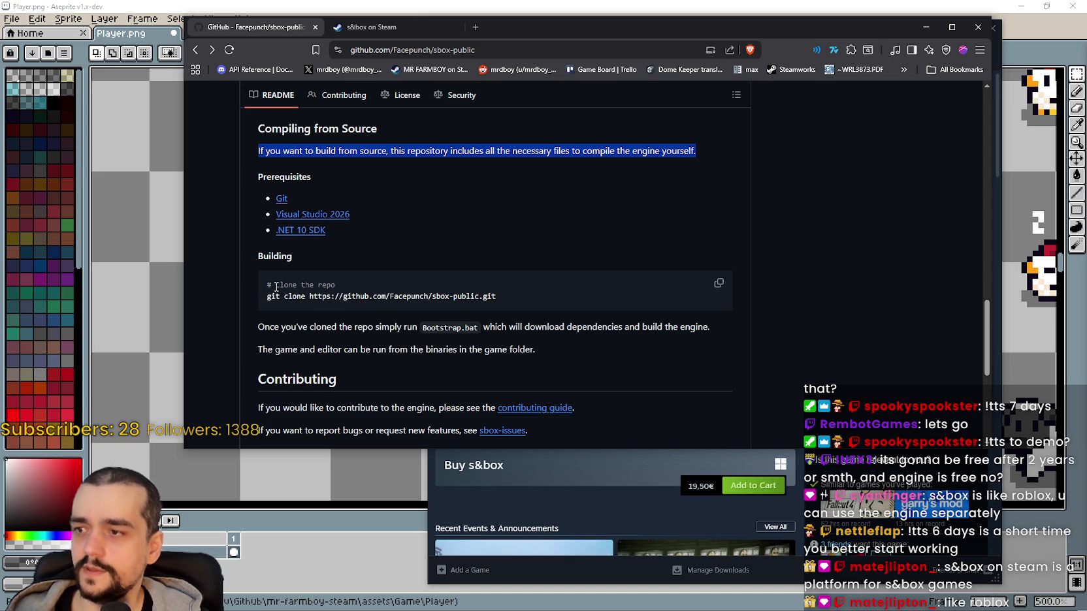
{"action": "left_click_drag", "start_coordinate": [276, 288], "coordinate": [376, 283]}
{"action": "mouse_move", "coordinate": [501, 295]}
{"action": "left_mouse_down"}
{"action": "mouse_move", "coordinate": [283, 308]}
{"action": "mouse_move", "coordinate": [284, 328]}
{"action": "mouse_move", "coordinate": [692, 326]}
{"action": "mouse_move", "coordinate": [713, 338]}
{"action": "left_mouse_up"}
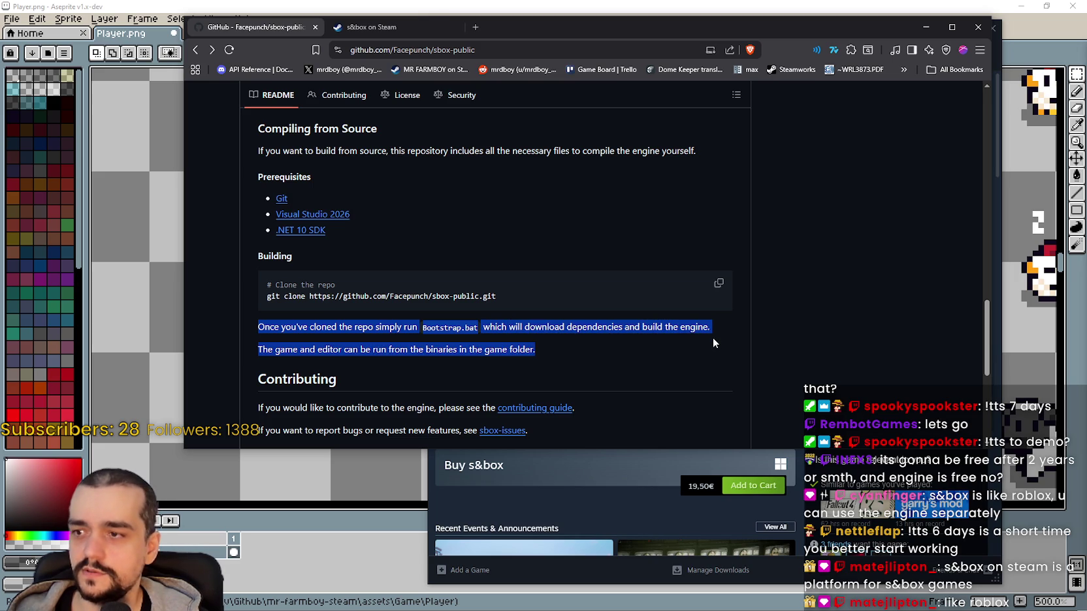
{"action": "left_click", "coordinate": [337, 352]}
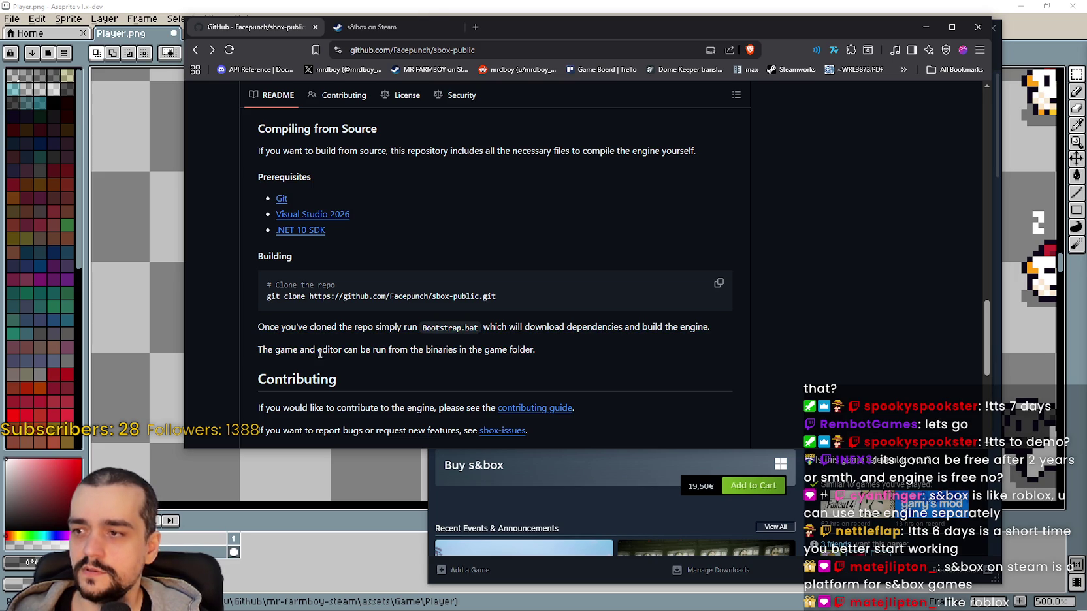
{"action": "mouse_move", "coordinate": [246, 351]}
{"action": "left_mouse_down"}
{"action": "mouse_move", "coordinate": [329, 359]}
{"action": "mouse_move", "coordinate": [534, 344]}
{"action": "left_mouse_up"}
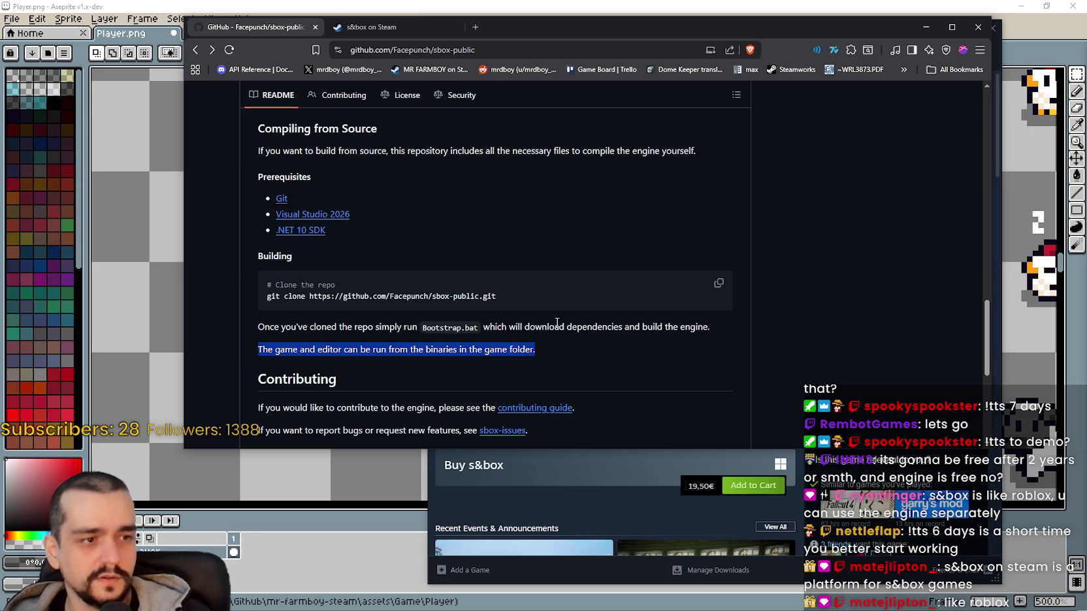
{"action": "left_click", "coordinate": [584, 476]}
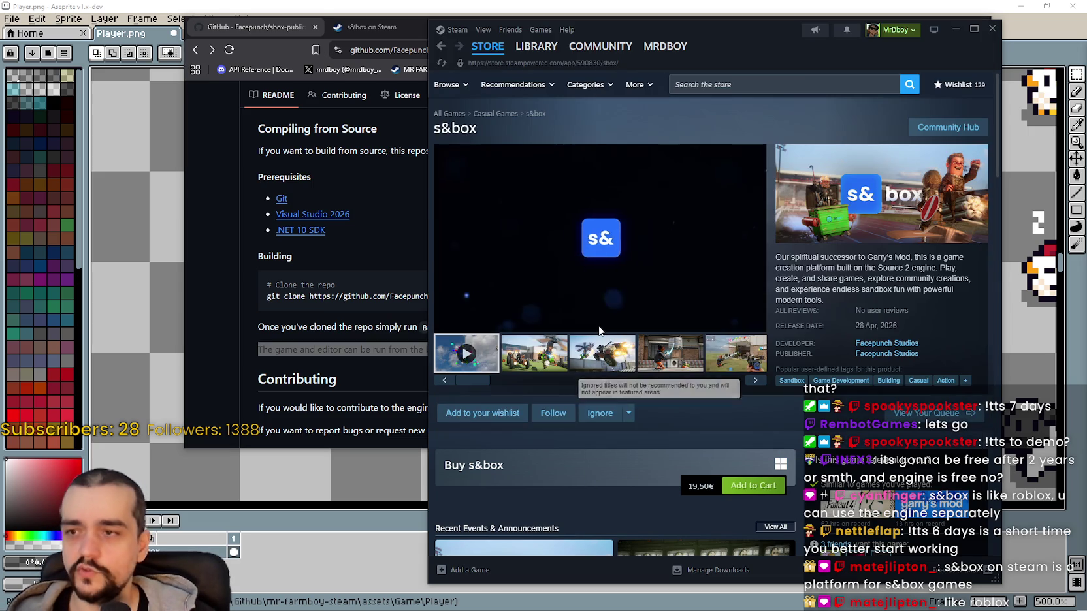
View the second s&box screenshot large, switching between the README and Steam.
{"action": "left_click", "coordinate": [554, 351]}
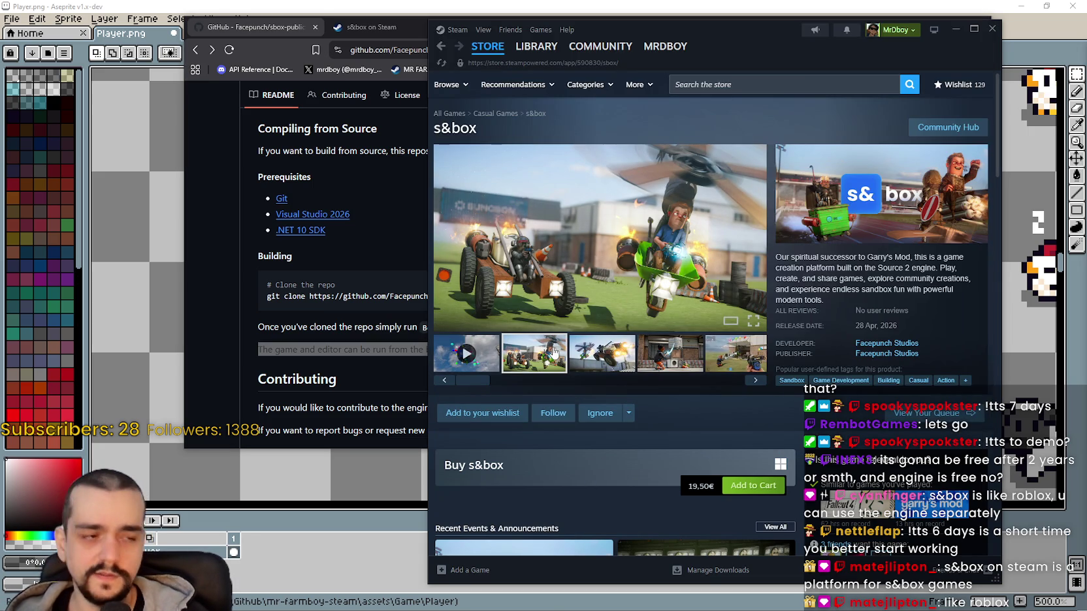
{"action": "left_click", "coordinate": [358, 357]}
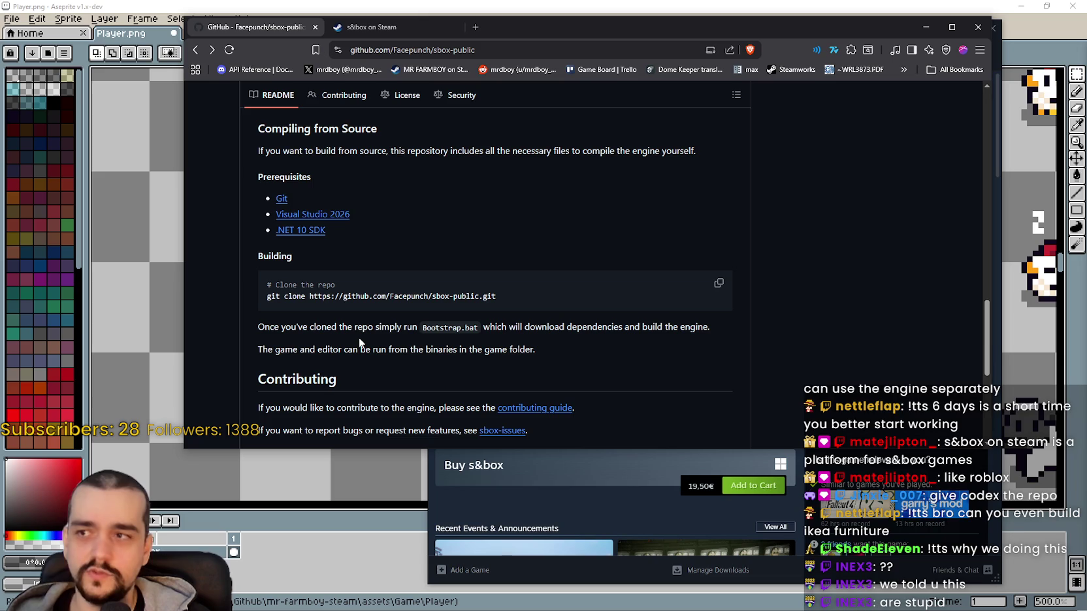
{"action": "left_click", "coordinate": [606, 470]}
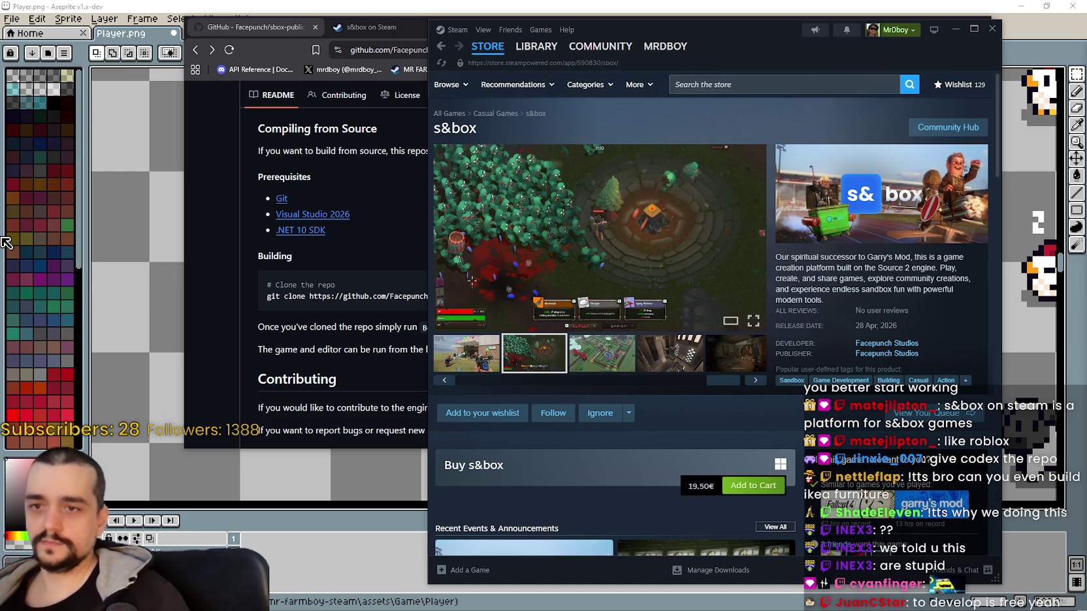
Scroll the GitHub page to the top and minimize the browser window.
{"action": "left_click", "coordinate": [377, 224]}
{"action": "scroll", "coordinate": [428, 296], "scroll_direction": "up", "scroll_amount": 1}
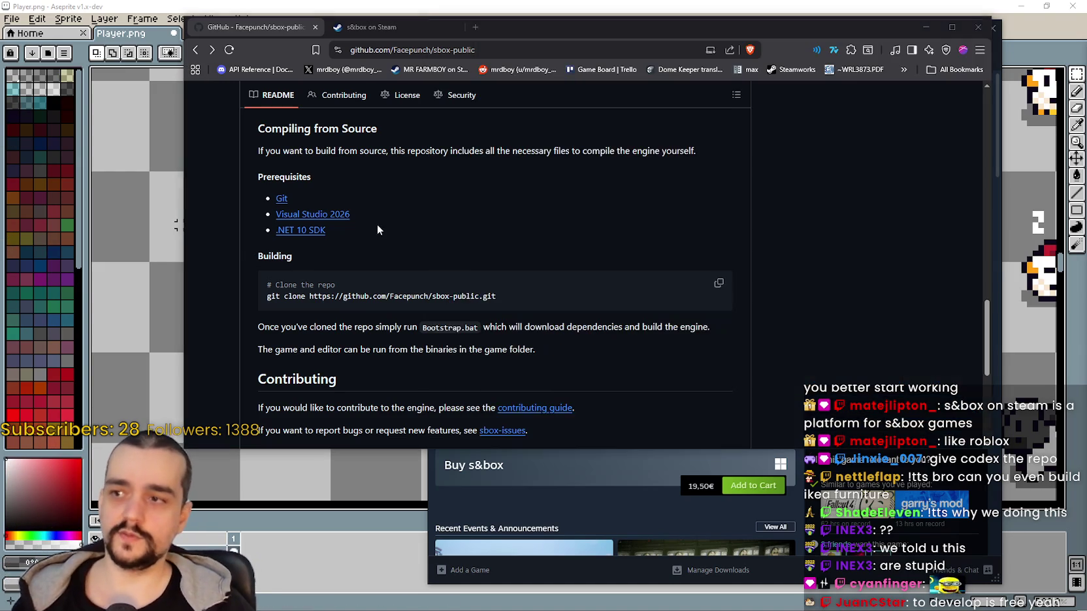
{"action": "scroll", "coordinate": [429, 298], "scroll_direction": "up", "scroll_amount": 15}
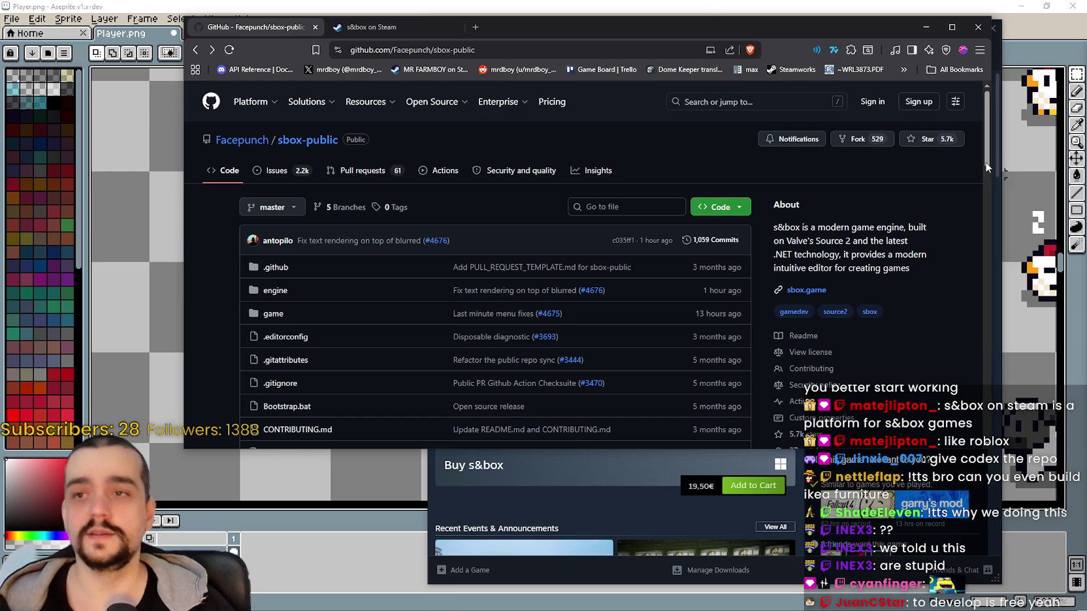
{"action": "left_click", "coordinate": [926, 30]}
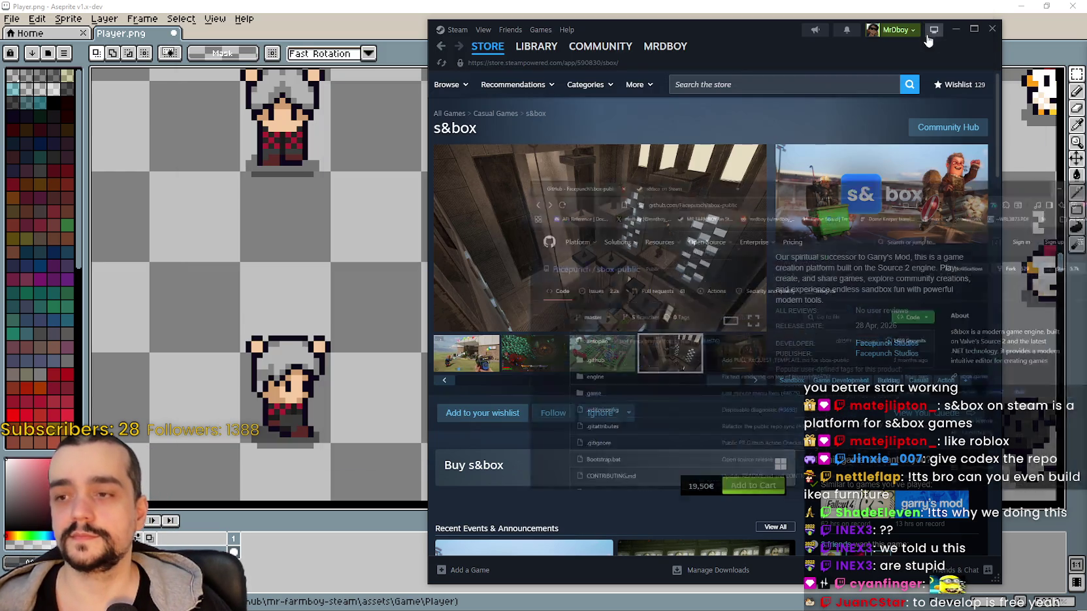
Minimize Steam to reveal Aseprite's Player.png and zoom into the chicken frames.
{"action": "left_click", "coordinate": [954, 29]}
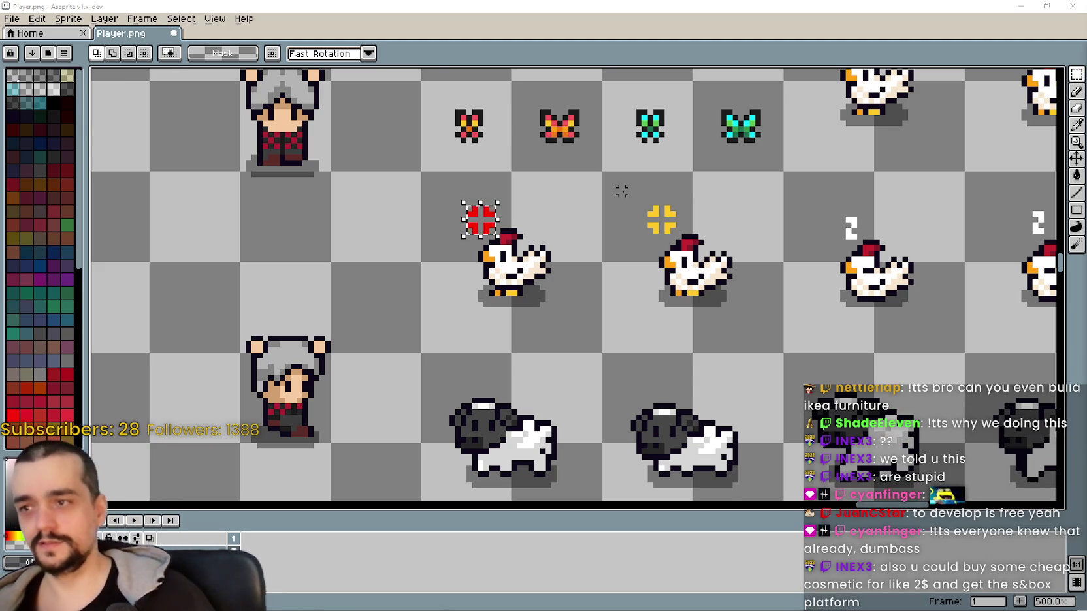
{"action": "scroll", "coordinate": [643, 191], "scroll_direction": "down", "scroll_amount": 1}
{"action": "scroll", "coordinate": [514, 362], "scroll_direction": "up", "scroll_amount": 1}
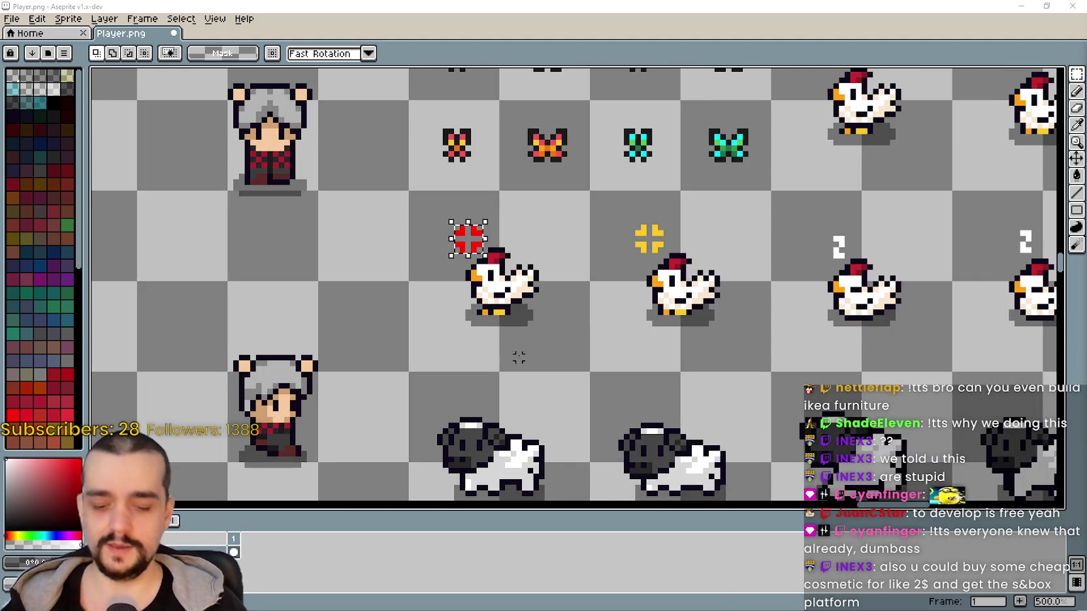
{"action": "scroll", "coordinate": [611, 342], "scroll_direction": "down", "scroll_amount": 1}
{"action": "scroll", "coordinate": [594, 269], "scroll_direction": "up", "scroll_amount": 1}
{"action": "scroll", "coordinate": [637, 274], "scroll_direction": "down", "scroll_amount": 1}
{"action": "scroll", "coordinate": [679, 279], "scroll_direction": "up", "scroll_amount": 1}
{"action": "scroll", "coordinate": [660, 303], "scroll_direction": "down", "scroll_amount": 1}
{"action": "scroll", "coordinate": [642, 329], "scroll_direction": "up", "scroll_amount": 1}
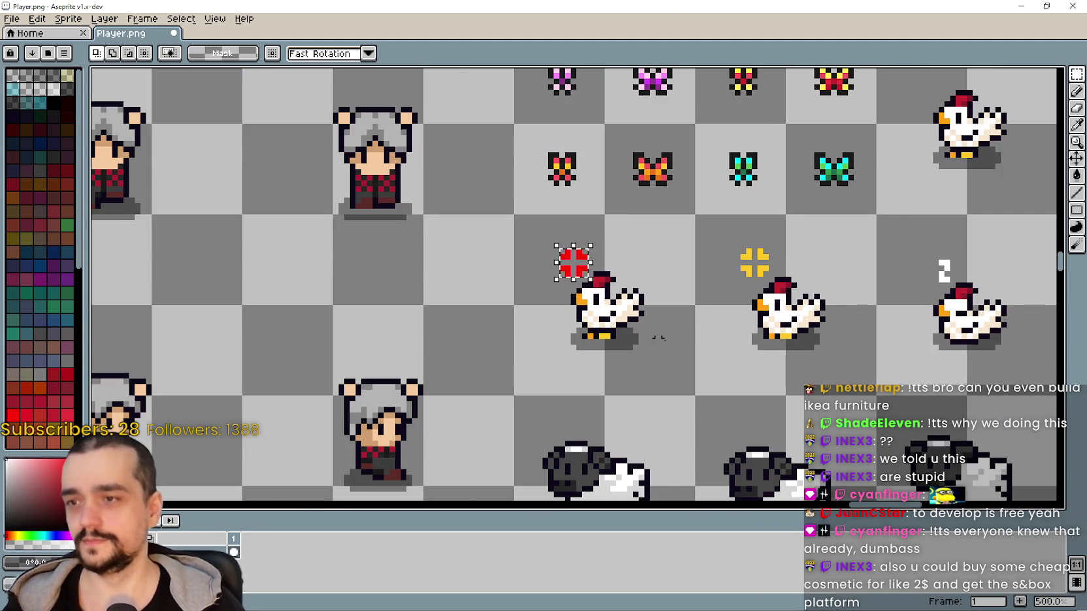
{"action": "scroll", "coordinate": [643, 327], "scroll_direction": "down", "scroll_amount": 1}
{"action": "scroll", "coordinate": [646, 315], "scroll_direction": "up", "scroll_amount": 1}
{"action": "scroll", "coordinate": [646, 307], "scroll_direction": "down", "scroll_amount": 1}
{"action": "scroll", "coordinate": [649, 300], "scroll_direction": "up", "scroll_amount": 1}
Undo the accidental move of the selection onto the yellow cross icon.
{"action": "mouse_move", "coordinate": [686, 258]}
{"action": "left_mouse_down"}
{"action": "mouse_move", "coordinate": [656, 254]}
{"action": "mouse_move", "coordinate": [710, 241]}
{"action": "left_mouse_up"}
{"action": "scroll", "coordinate": [676, 264], "scroll_direction": "up", "scroll_amount": 4}
{"action": "key", "text": "ctrl+z"}
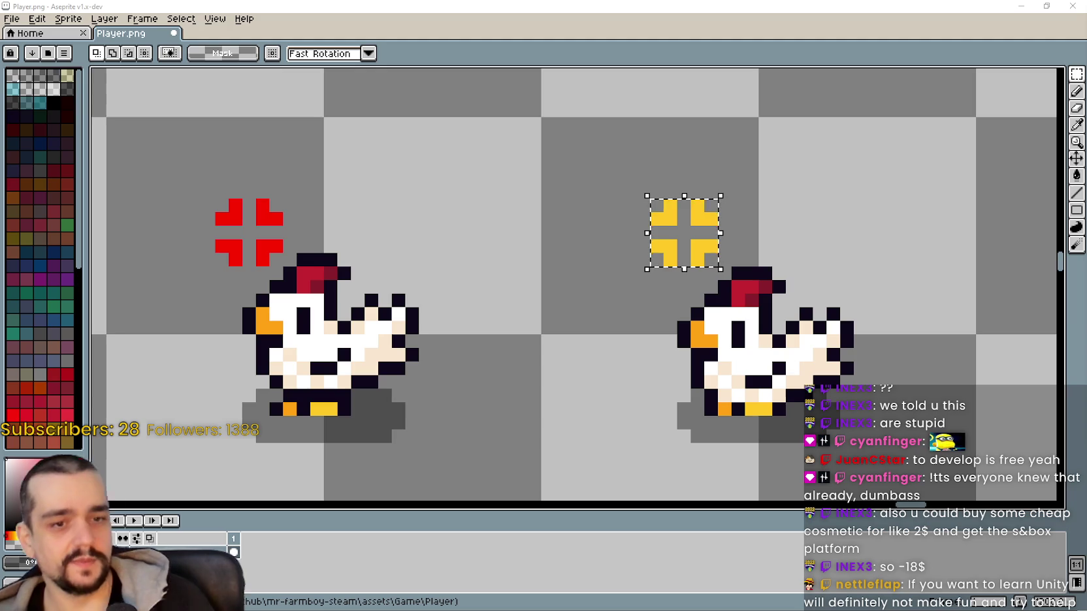
Pan to the butterflies and chickens and marquee-select the red cross icon.
{"action": "scroll", "coordinate": [575, 170], "scroll_direction": "down", "scroll_amount": 2}
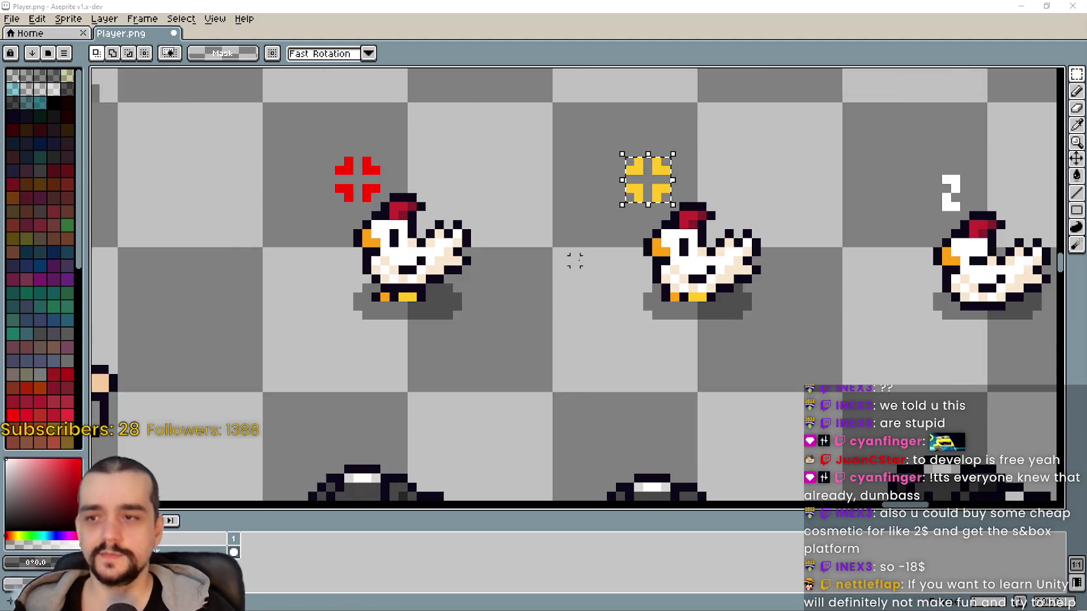
{"action": "left_click_drag", "start_coordinate": [691, 271], "coordinate": [713, 461]}
{"action": "scroll", "coordinate": [713, 461], "scroll_direction": "up", "scroll_amount": 1}
{"action": "left_click_drag", "start_coordinate": [529, 375], "coordinate": [580, 434]}
Recentre and zoom the view on the chickens and their cross icons.
{"action": "scroll", "coordinate": [586, 411], "scroll_direction": "down", "scroll_amount": 1}
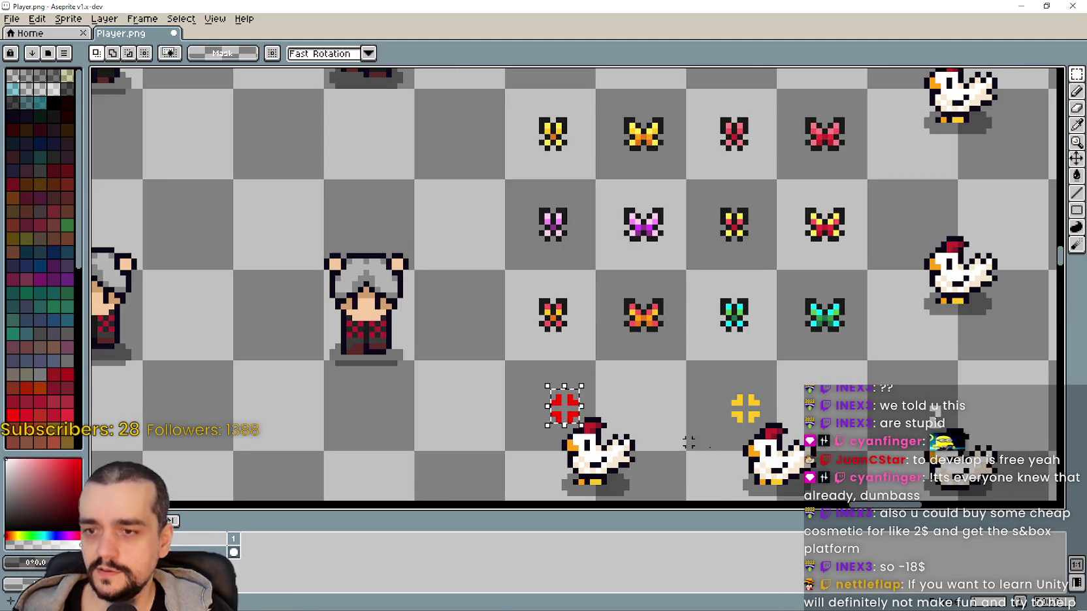
{"action": "scroll", "coordinate": [625, 417], "scroll_direction": "down", "scroll_amount": 1}
{"action": "scroll", "coordinate": [706, 408], "scroll_direction": "up", "scroll_amount": 1}
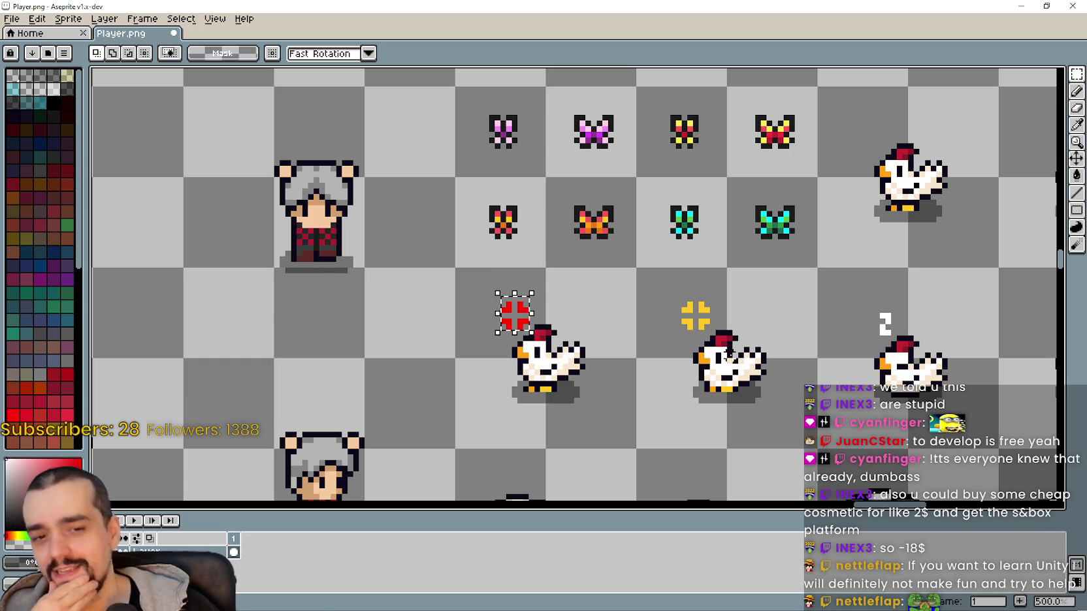
{"action": "mouse_move", "coordinate": [587, 412]}
{"action": "left_mouse_down"}
{"action": "mouse_move", "coordinate": [611, 408]}
{"action": "mouse_move", "coordinate": [625, 377]}
{"action": "left_mouse_up"}
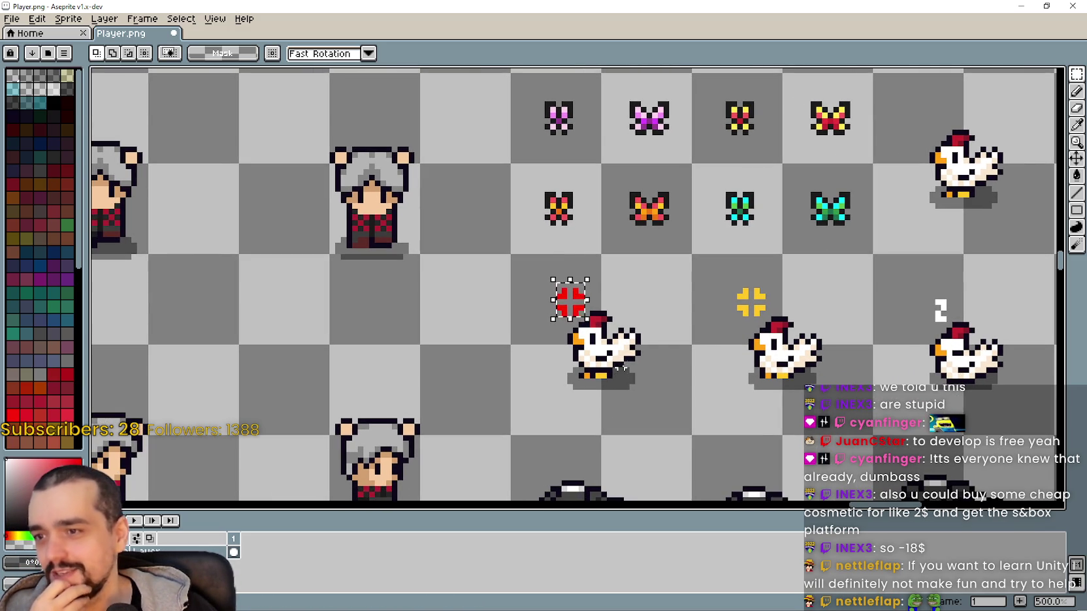
{"action": "scroll", "coordinate": [625, 377], "scroll_direction": "down", "scroll_amount": 1}
{"action": "scroll", "coordinate": [610, 377], "scroll_direction": "up", "scroll_amount": 1}
{"action": "scroll", "coordinate": [609, 384], "scroll_direction": "up", "scroll_amount": 1}
{"action": "scroll", "coordinate": [610, 385], "scroll_direction": "down", "scroll_amount": 1}
{"action": "scroll", "coordinate": [609, 385], "scroll_direction": "up", "scroll_amount": 1}
{"action": "scroll", "coordinate": [604, 372], "scroll_direction": "down", "scroll_amount": 6}
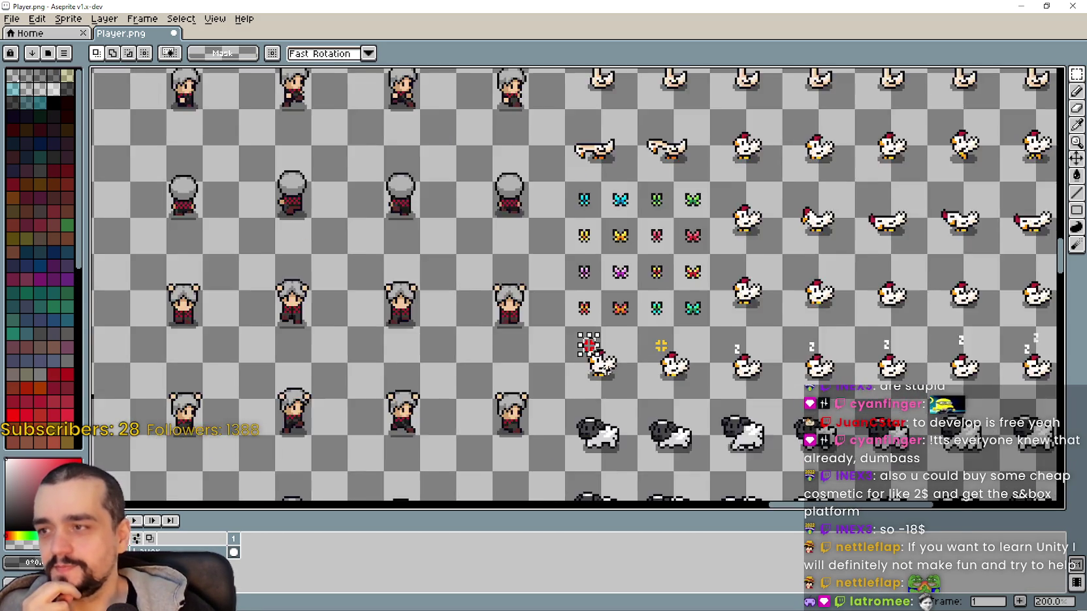
{"action": "left_click_drag", "start_coordinate": [601, 363], "coordinate": [779, 80]}
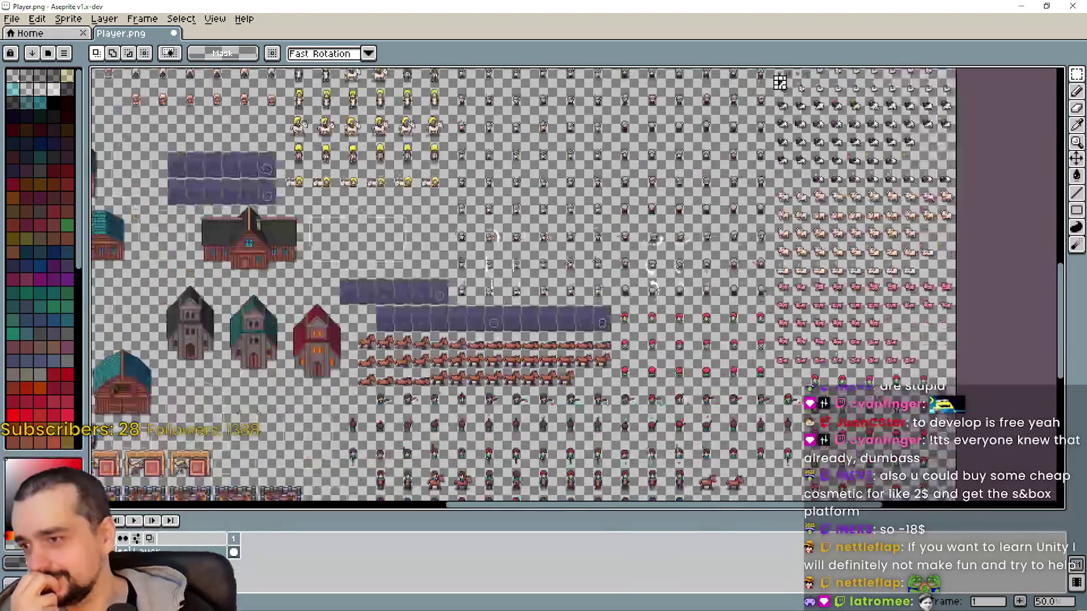
{"action": "mouse_move", "coordinate": [184, 405]}
{"action": "left_mouse_down"}
{"action": "mouse_move", "coordinate": [490, 355]}
{"action": "mouse_move", "coordinate": [783, 130]}
{"action": "mouse_move", "coordinate": [888, 85]}
{"action": "left_mouse_up"}
{"action": "scroll", "coordinate": [524, 263], "scroll_direction": "up", "scroll_amount": 2}
{"action": "left_click_drag", "start_coordinate": [543, 396], "coordinate": [665, 344]}
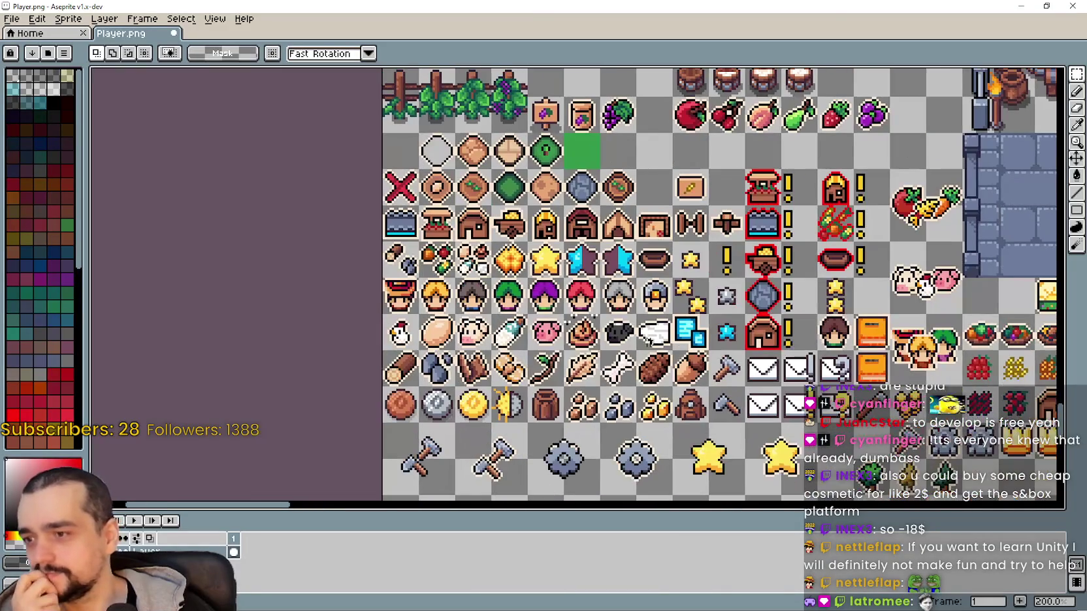
{"action": "left_click_drag", "start_coordinate": [888, 301], "coordinate": [616, 277]}
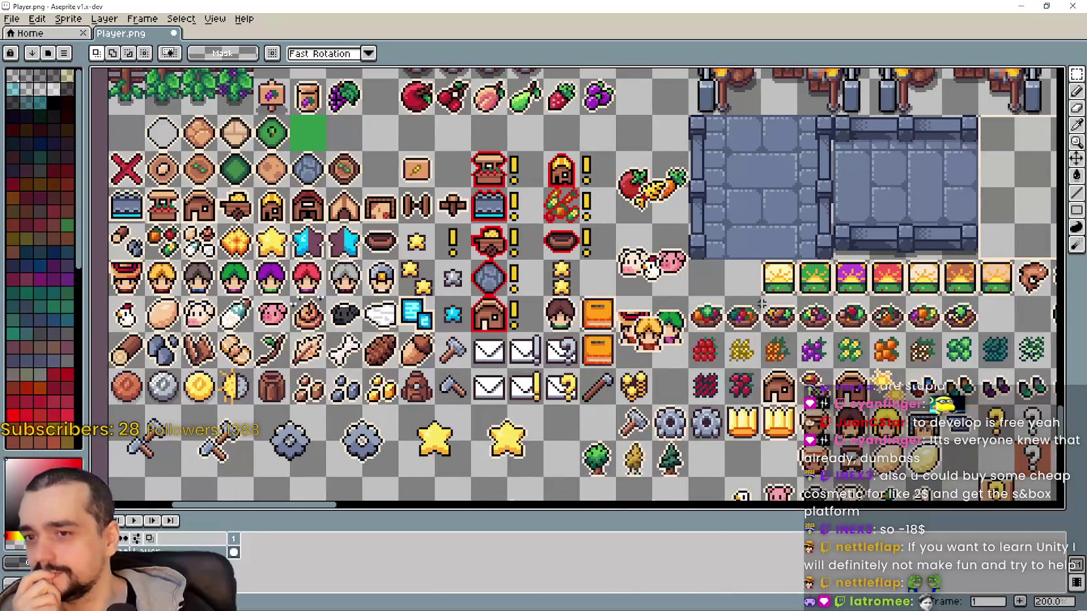
{"action": "scroll", "coordinate": [734, 299], "scroll_direction": "down", "scroll_amount": 2}
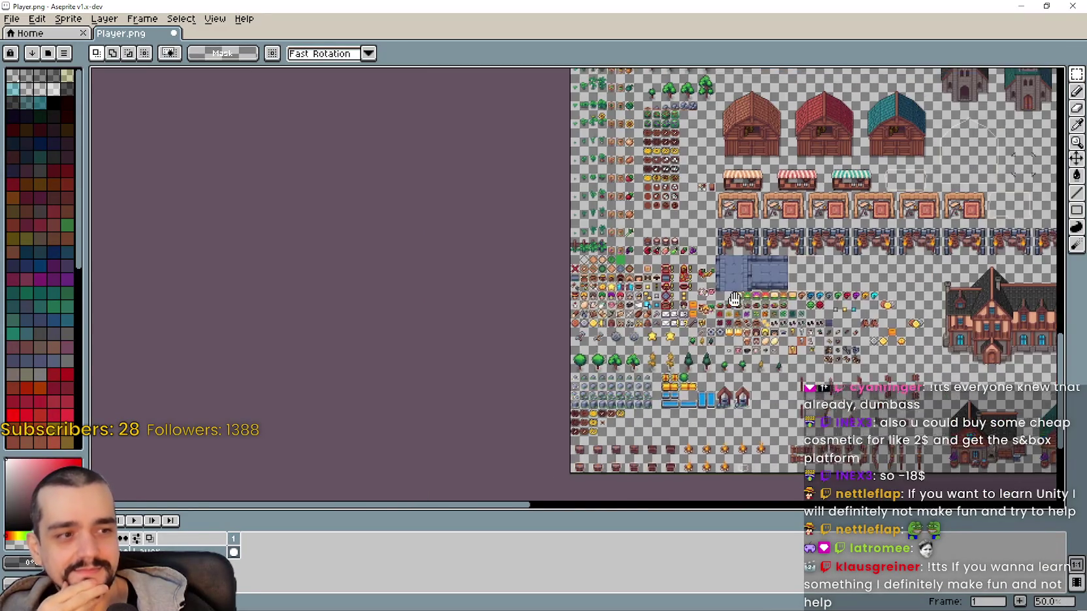
{"action": "left_click_drag", "start_coordinate": [735, 299], "coordinate": [665, 295]}
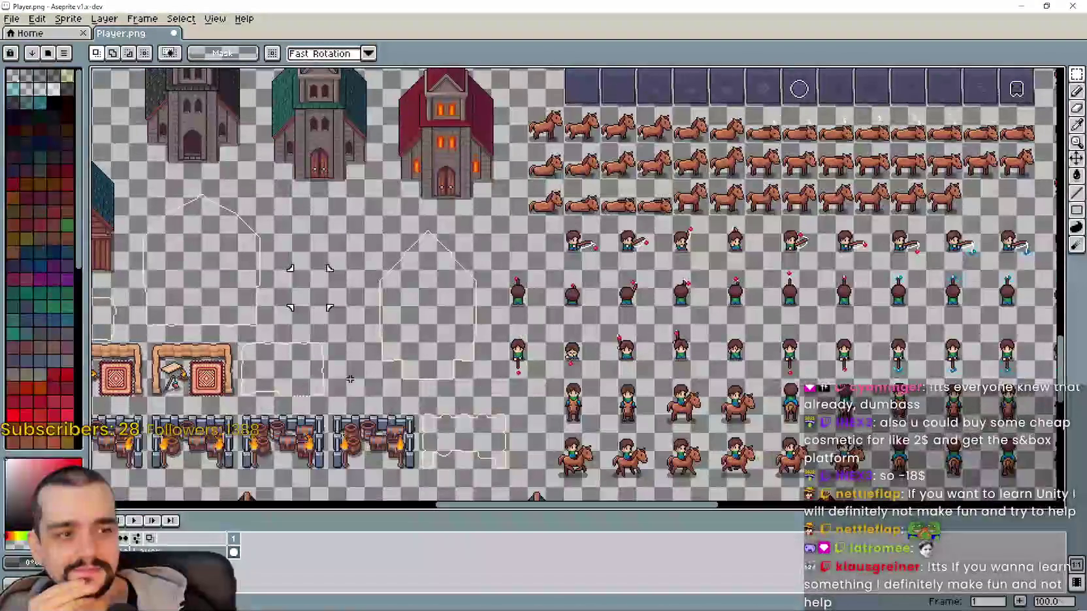
{"action": "scroll", "coordinate": [358, 361], "scroll_direction": "up", "scroll_amount": 2}
{"action": "scroll", "coordinate": [571, 243], "scroll_direction": "down", "scroll_amount": 1}
{"action": "scroll", "coordinate": [652, 275], "scroll_direction": "down", "scroll_amount": 1}
{"action": "scroll", "coordinate": [675, 297], "scroll_direction": "up", "scroll_amount": 1}
{"action": "scroll", "coordinate": [675, 297], "scroll_direction": "up", "scroll_amount": 1}
{"action": "scroll", "coordinate": [587, 274], "scroll_direction": "down", "scroll_amount": 1}
{"action": "left_click_drag", "start_coordinate": [489, 111], "coordinate": [491, 242]}
{"action": "scroll", "coordinate": [490, 242], "scroll_direction": "down", "scroll_amount": 1}
{"action": "scroll", "coordinate": [491, 370], "scroll_direction": "up", "scroll_amount": 4}
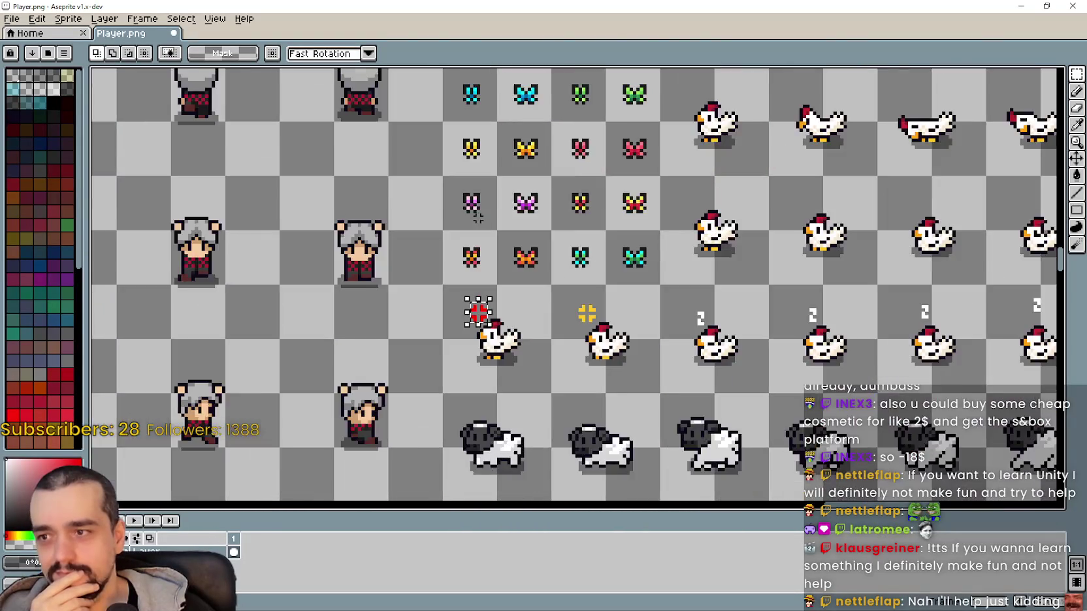
{"action": "scroll", "coordinate": [482, 361], "scroll_direction": "down", "scroll_amount": 1}
{"action": "scroll", "coordinate": [487, 352], "scroll_direction": "up", "scroll_amount": 1}
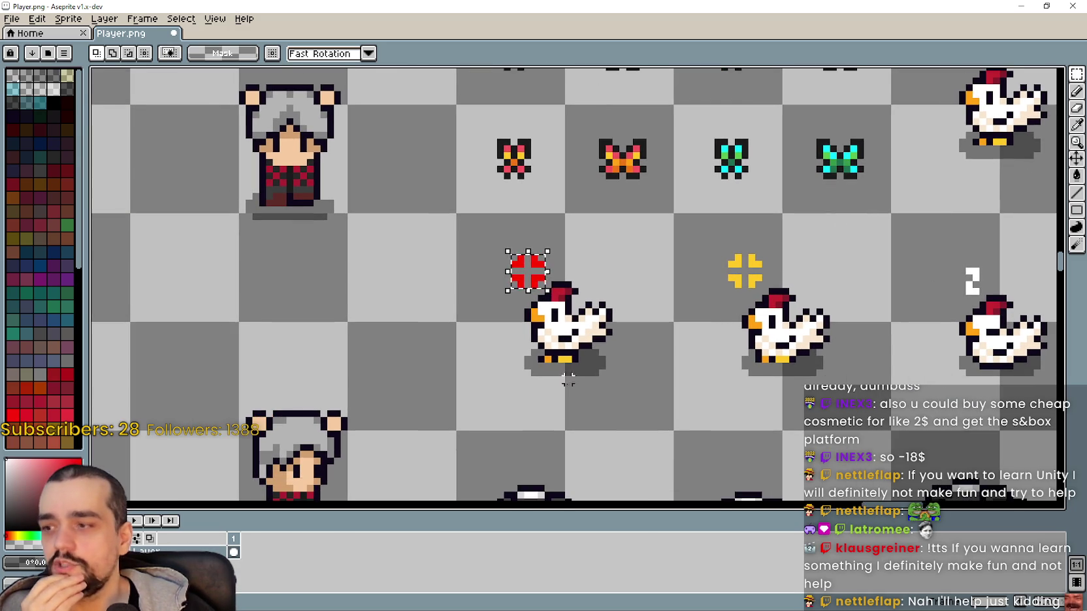
{"action": "scroll", "coordinate": [672, 312], "scroll_direction": "down", "scroll_amount": 5}
{"action": "mouse_move", "coordinate": [638, 305]}
{"action": "left_mouse_down"}
{"action": "mouse_move", "coordinate": [602, 182]}
{"action": "mouse_move", "coordinate": [611, 184]}
{"action": "mouse_move", "coordinate": [644, 388]}
{"action": "left_mouse_up"}
{"action": "scroll", "coordinate": [644, 389], "scroll_direction": "up", "scroll_amount": 5}
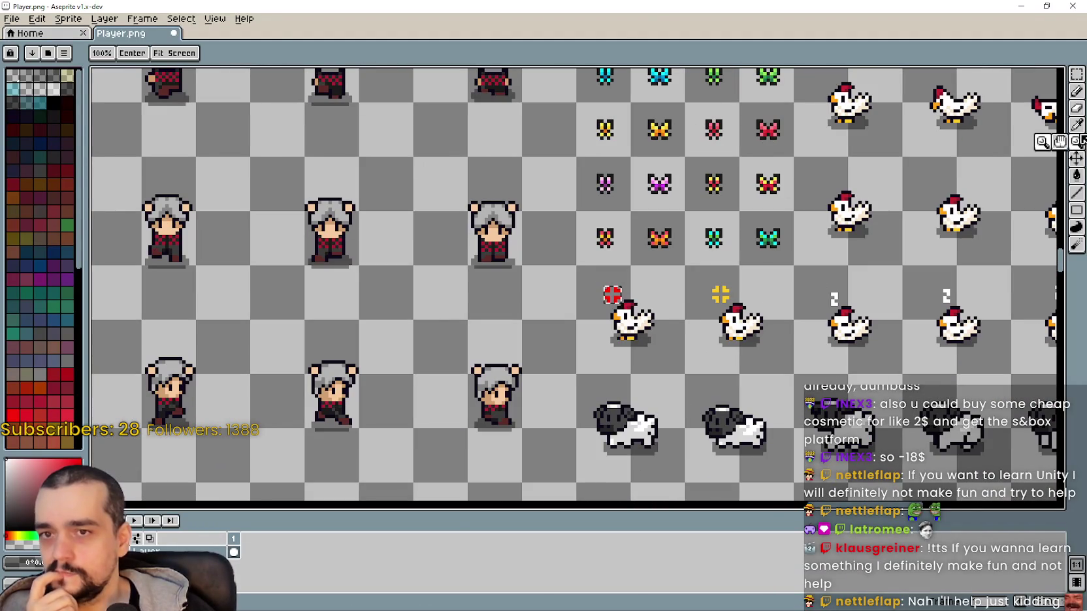
{"action": "left_click", "coordinate": [1076, 142]}
{"action": "scroll", "coordinate": [702, 301], "scroll_direction": "up", "scroll_amount": 2}
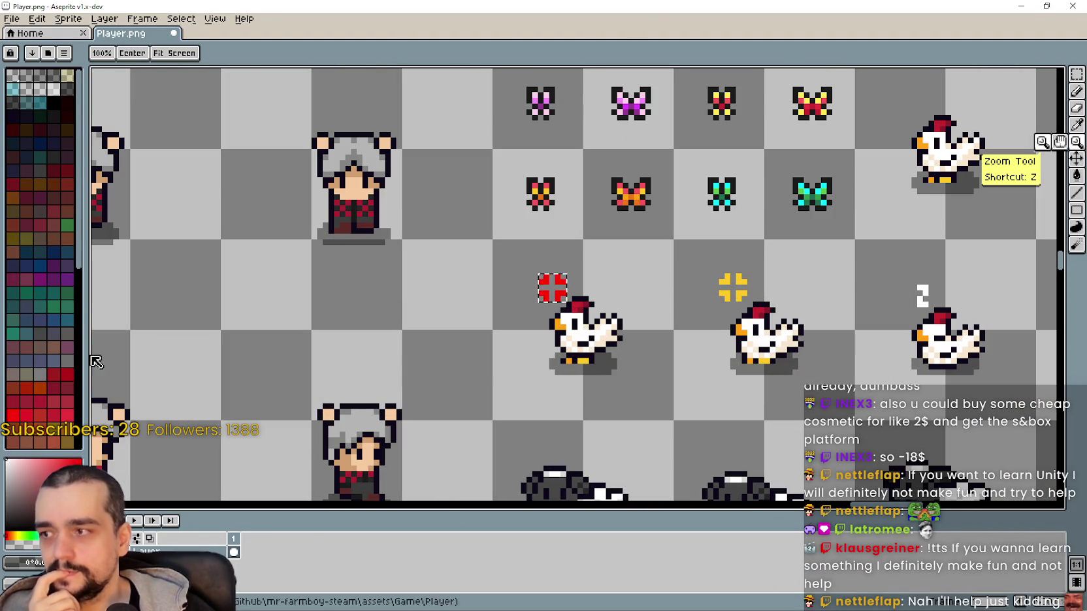
Fill the red cross above the first chicken with a purple swatch using Paint Bucket.
{"action": "scroll", "coordinate": [60, 290], "scroll_direction": "down", "scroll_amount": 5}
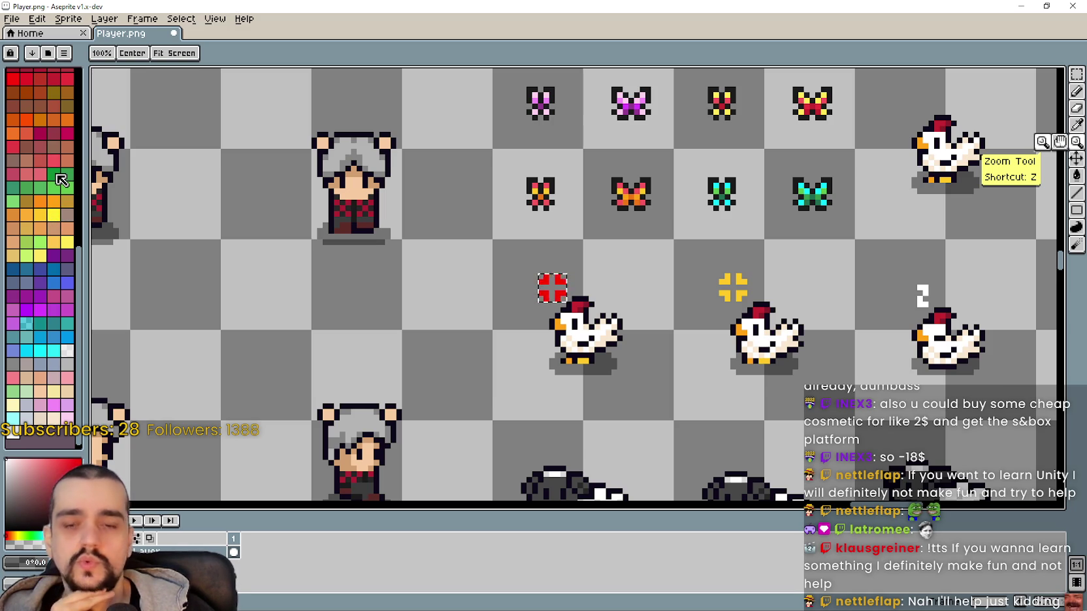
{"action": "left_click", "coordinate": [55, 256]}
{"action": "scroll", "coordinate": [617, 286], "scroll_direction": "up", "scroll_amount": 2}
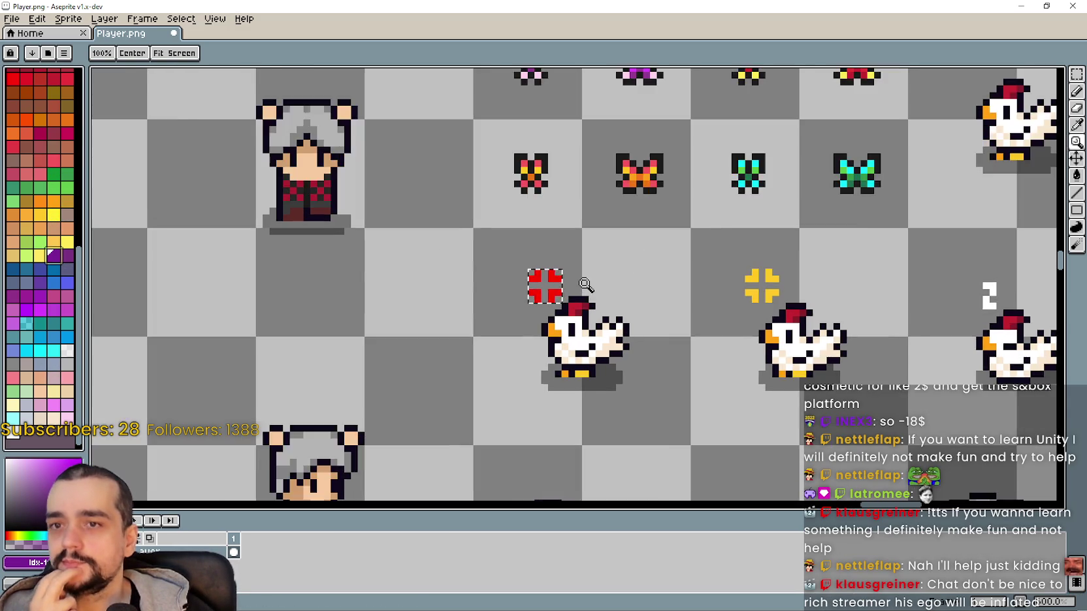
{"action": "left_click", "coordinate": [1077, 178]}
{"action": "scroll", "coordinate": [532, 276], "scroll_direction": "up", "scroll_amount": 1}
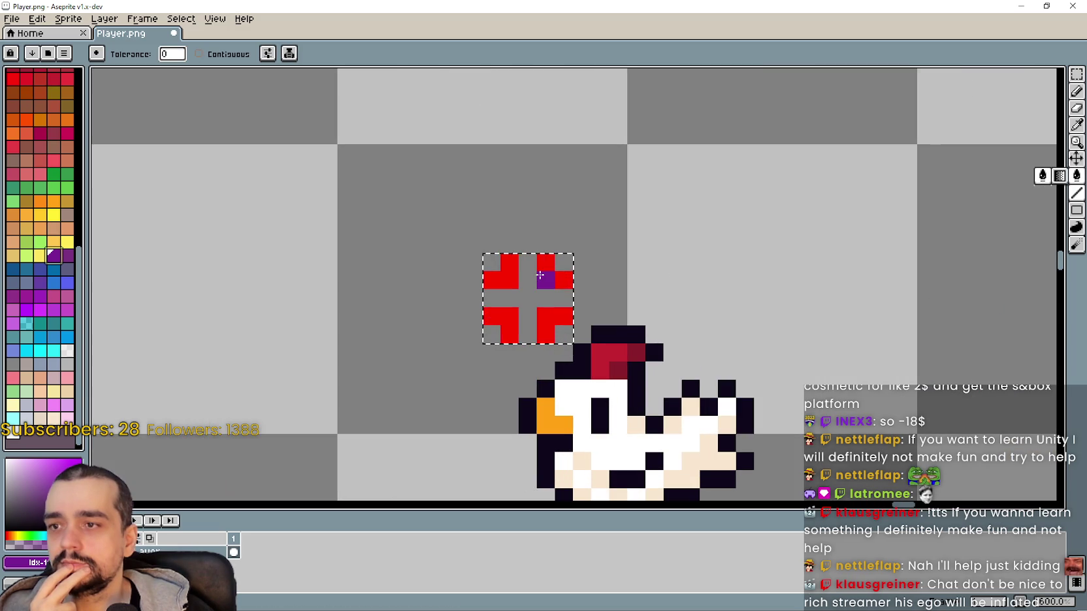
{"action": "left_click", "coordinate": [541, 272]}
{"action": "scroll", "coordinate": [542, 272], "scroll_direction": "down", "scroll_amount": 2}
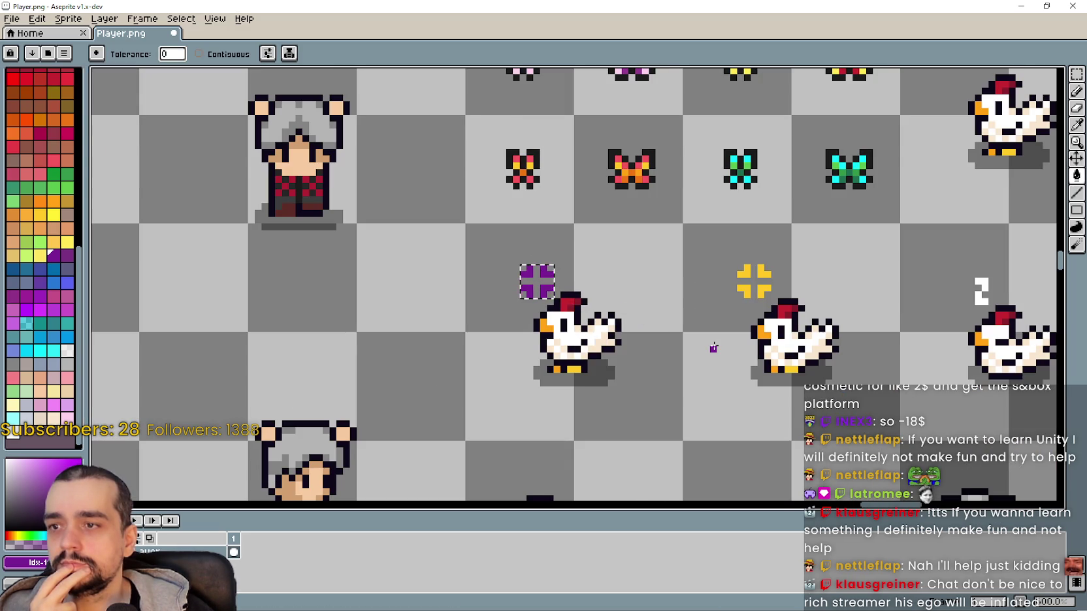
{"action": "scroll", "coordinate": [713, 348], "scroll_direction": "down", "scroll_amount": 1}
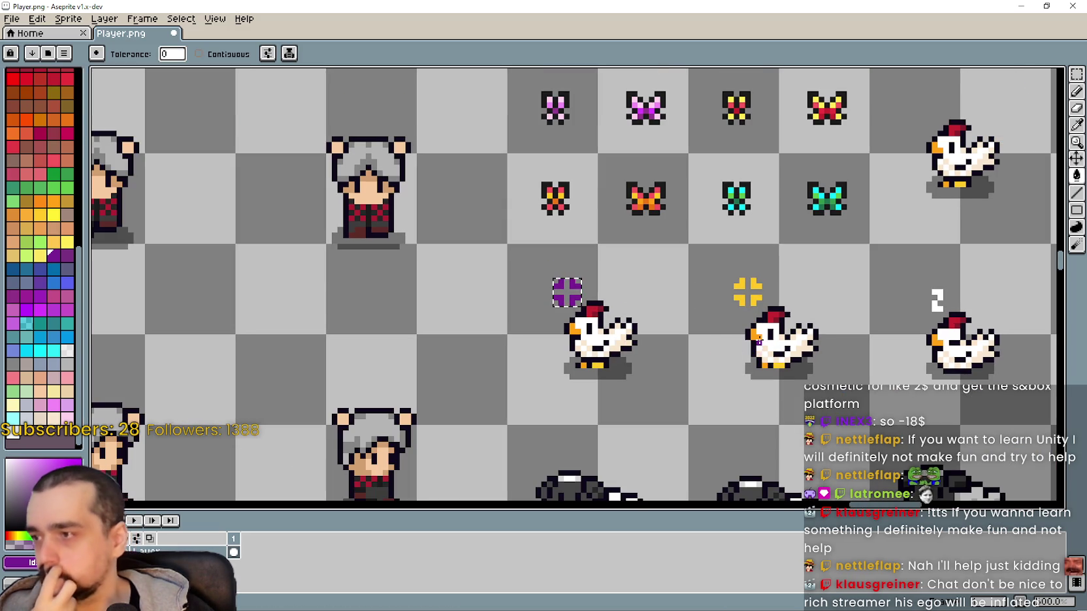
Pan and zoom around the sprite sheet to inspect the purple icon and nearby character sprites.
{"action": "scroll", "coordinate": [751, 336], "scroll_direction": "down", "scroll_amount": 4}
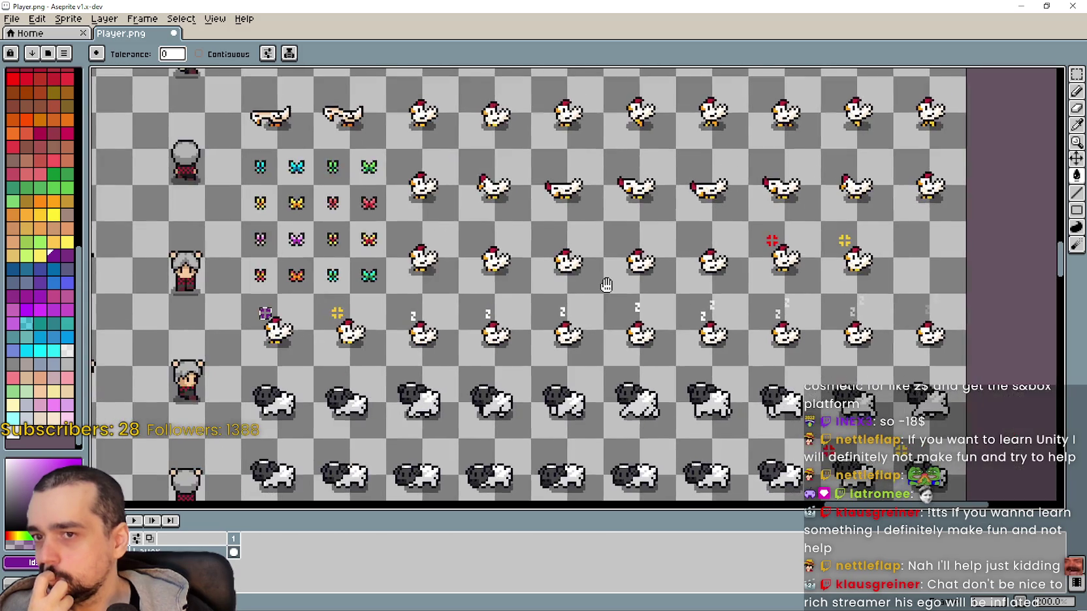
{"action": "left_click_drag", "start_coordinate": [606, 285], "coordinate": [915, 306]}
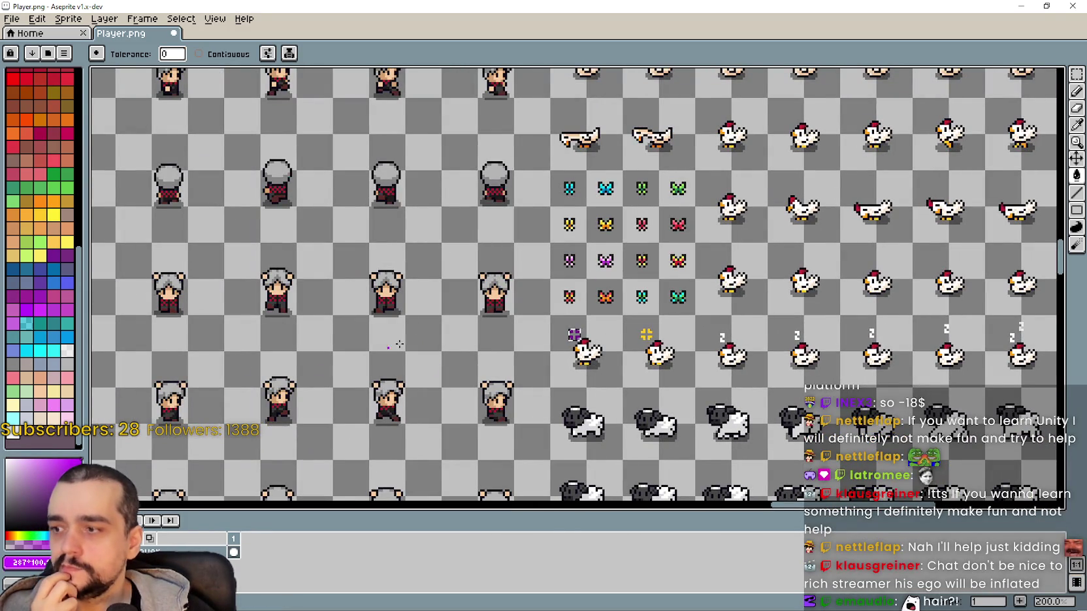
{"action": "scroll", "coordinate": [574, 335], "scroll_direction": "up", "scroll_amount": 7}
{"action": "scroll", "coordinate": [771, 337], "scroll_direction": "down", "scroll_amount": 5}
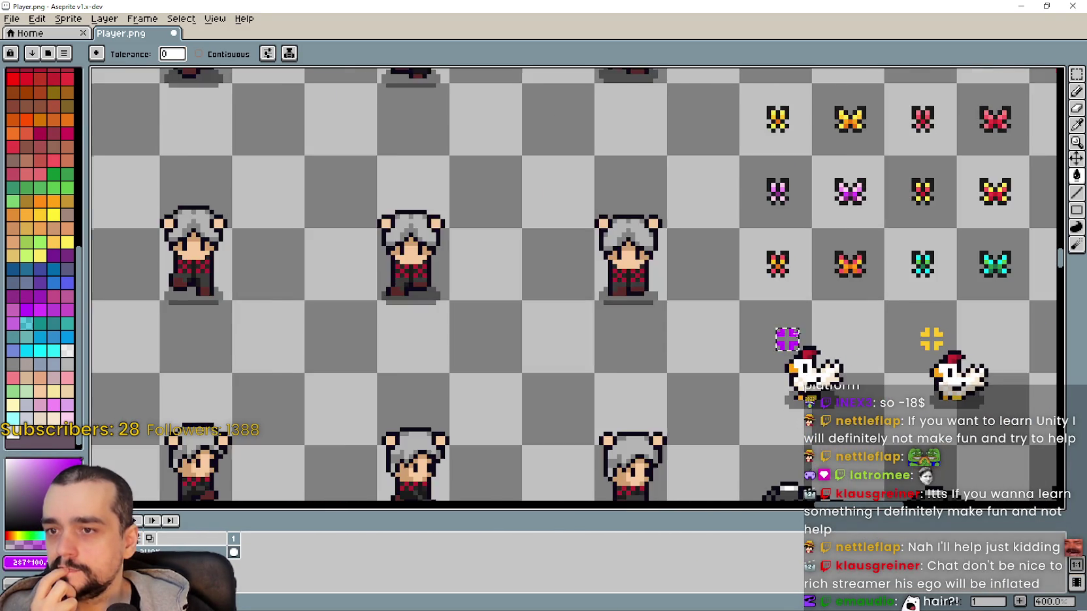
{"action": "left_click_drag", "start_coordinate": [808, 359], "coordinate": [509, 315]}
{"action": "scroll", "coordinate": [560, 299], "scroll_direction": "up", "scroll_amount": 2}
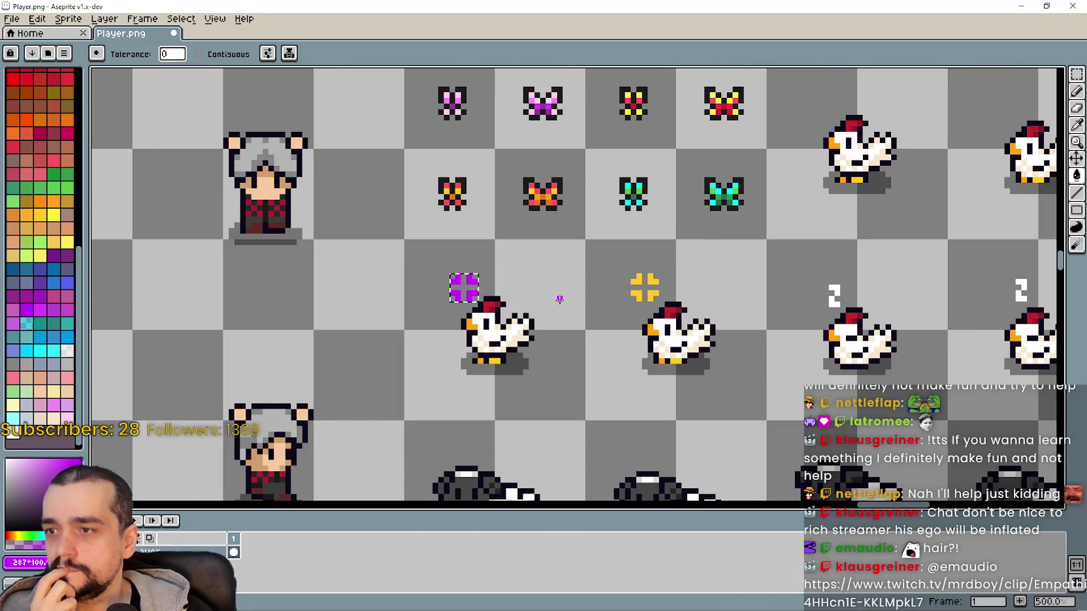
{"action": "scroll", "coordinate": [559, 300], "scroll_direction": "down", "scroll_amount": 3}
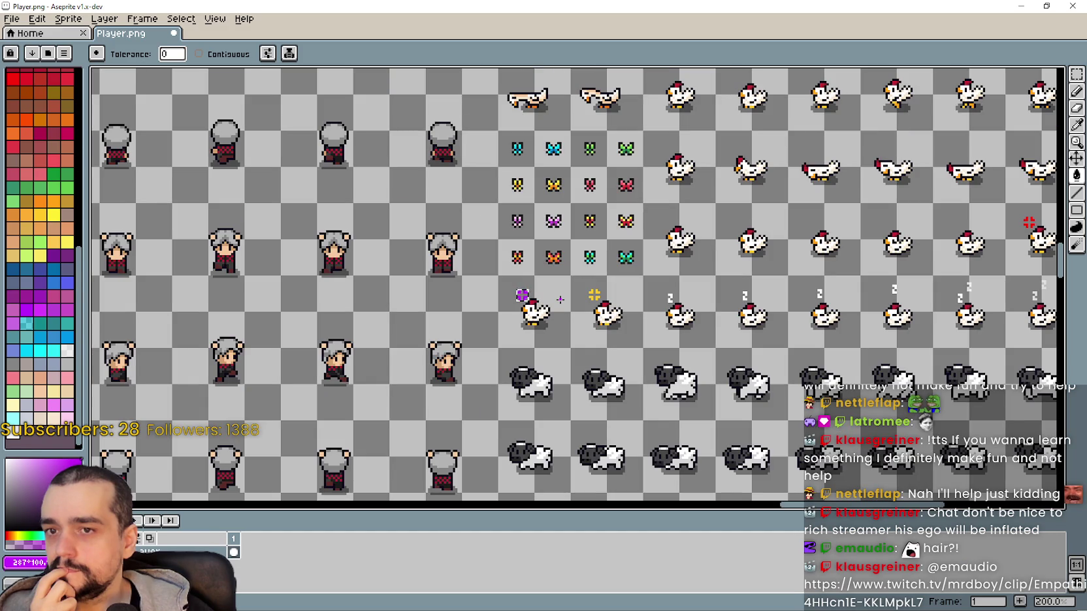
{"action": "scroll", "coordinate": [537, 286], "scroll_direction": "up", "scroll_amount": 1}
{"action": "scroll", "coordinate": [535, 284], "scroll_direction": "down", "scroll_amount": 3}
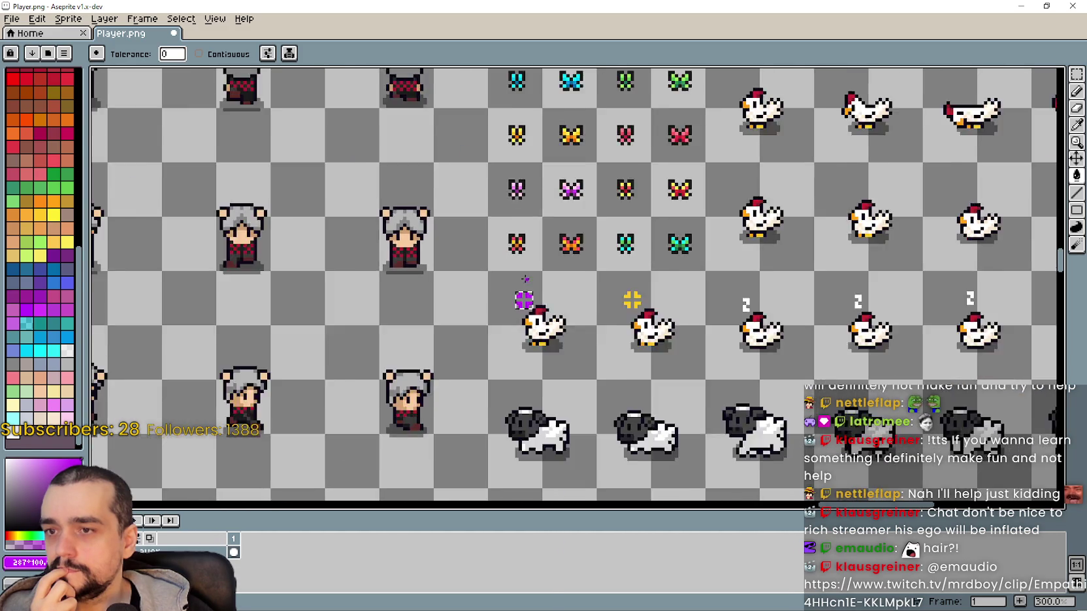
{"action": "scroll", "coordinate": [530, 277], "scroll_direction": "up", "scroll_amount": 3}
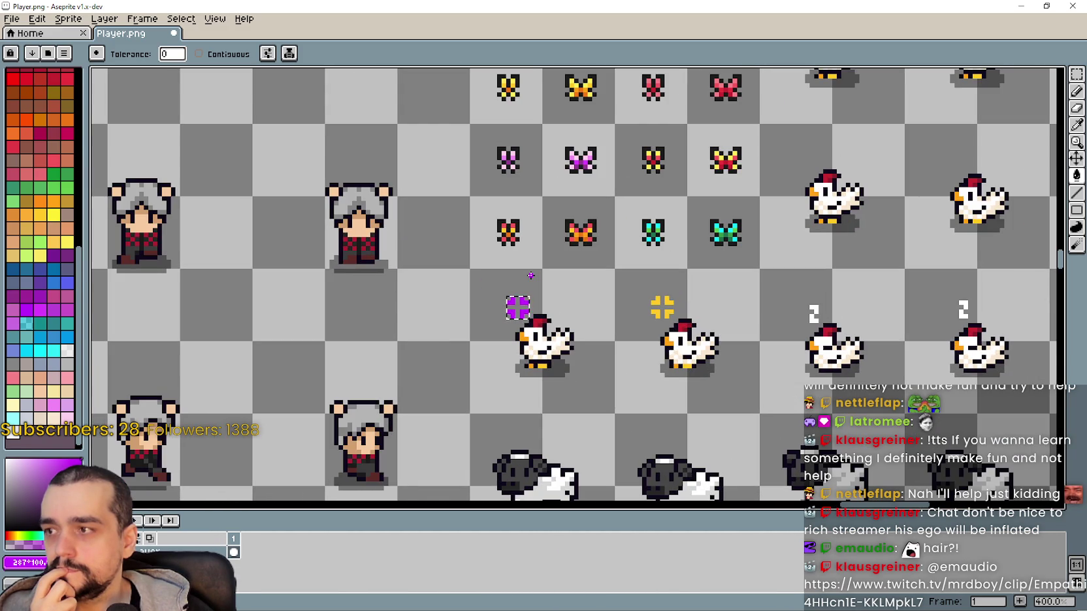
{"action": "left_click_drag", "start_coordinate": [616, 340], "coordinate": [665, 363]}
Save Player.png and return to Godot, undoing an accidental AnimatedSprite2D duplicate.
{"action": "key", "text": "ctrl+s"}
{"action": "key", "text": "alt+Tab"}
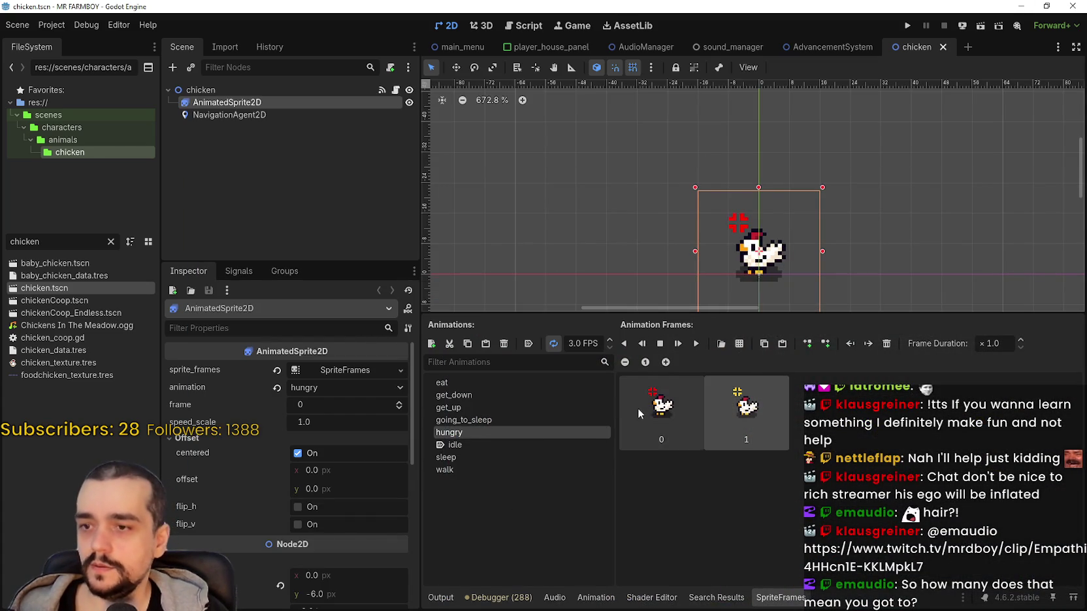
{"action": "double_click", "coordinate": [481, 433]}
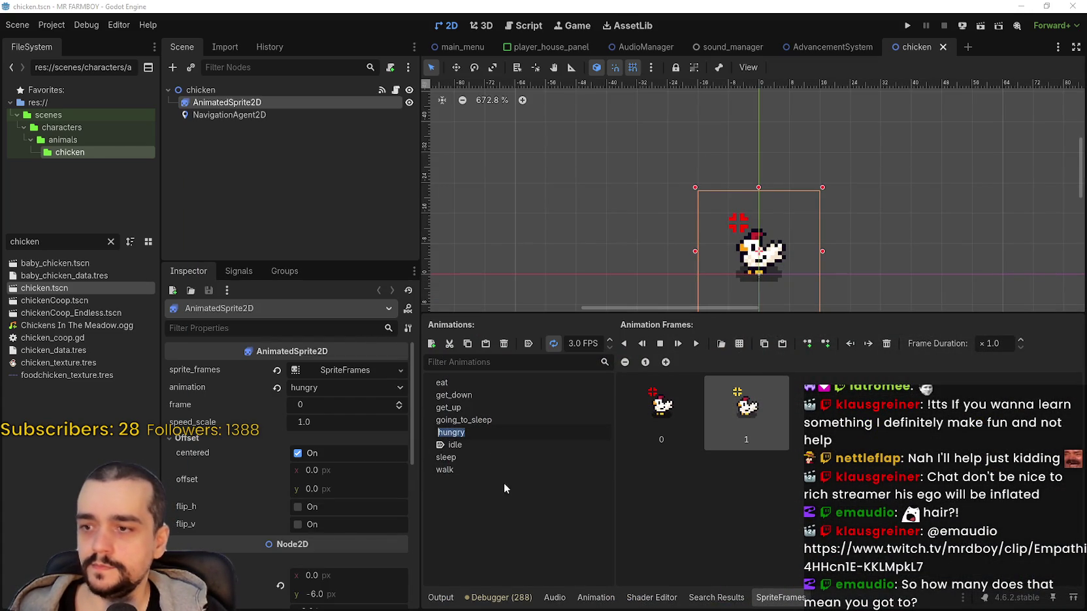
{"action": "key", "text": "ctrl+d"}
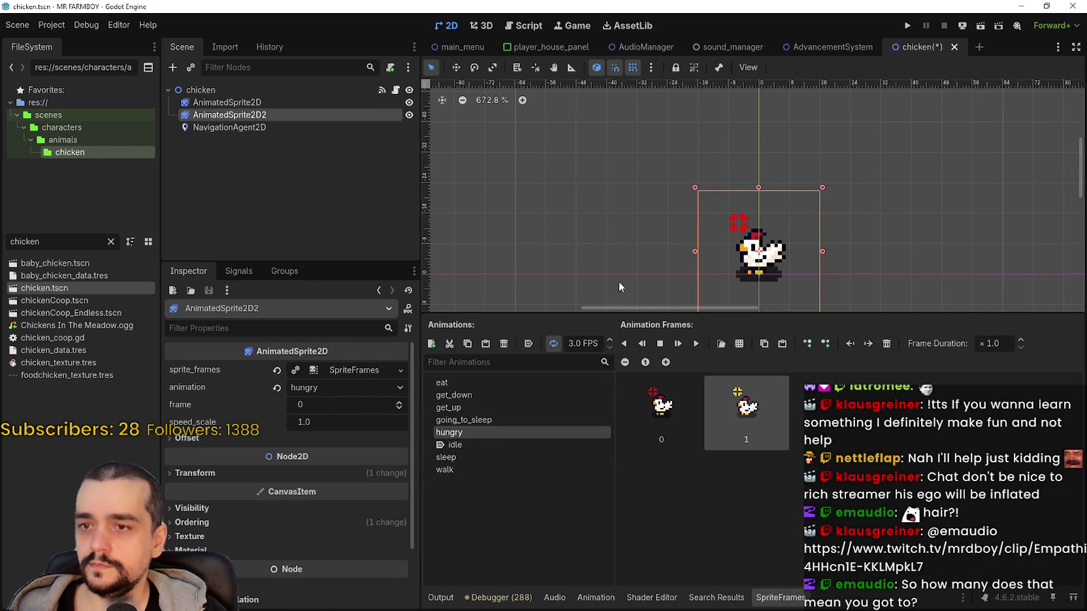
{"action": "key", "text": "ctrl+z"}
{"action": "left_click", "coordinate": [227, 102]}
Duplicate the hungry animation and name the copy noTile.
{"action": "left_click", "coordinate": [486, 431]}
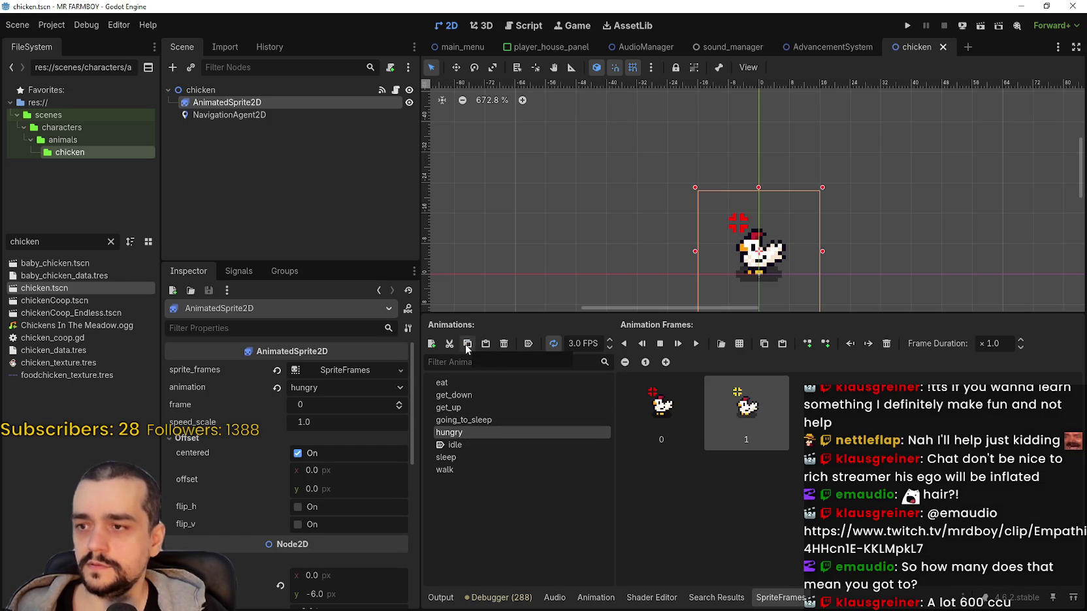
{"action": "left_click", "coordinate": [486, 343]}
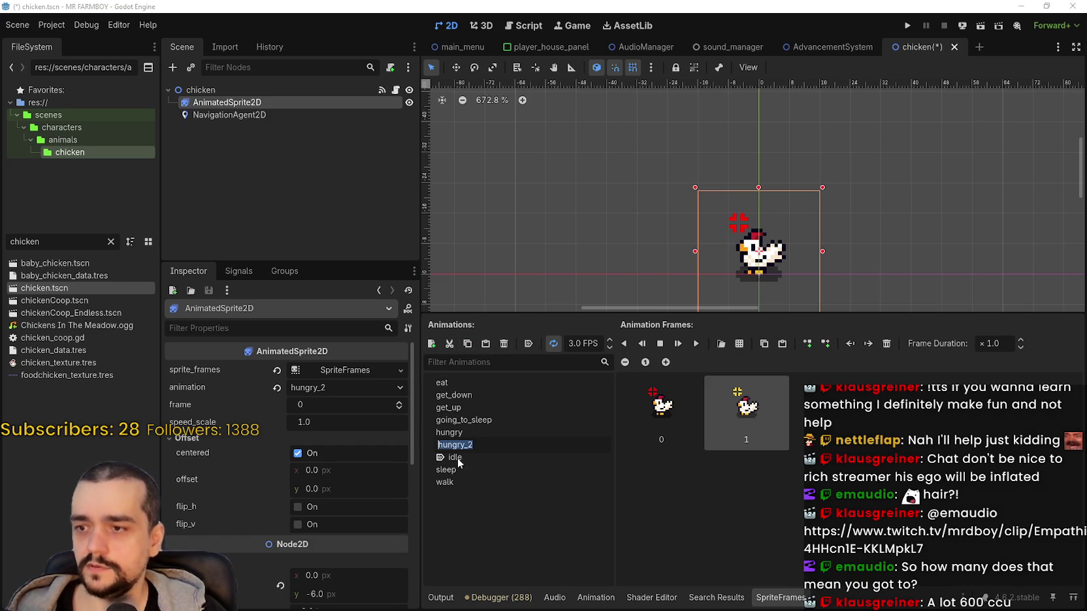
{"action": "left_click", "coordinate": [486, 440]}
{"action": "type", "text": "noTile"}
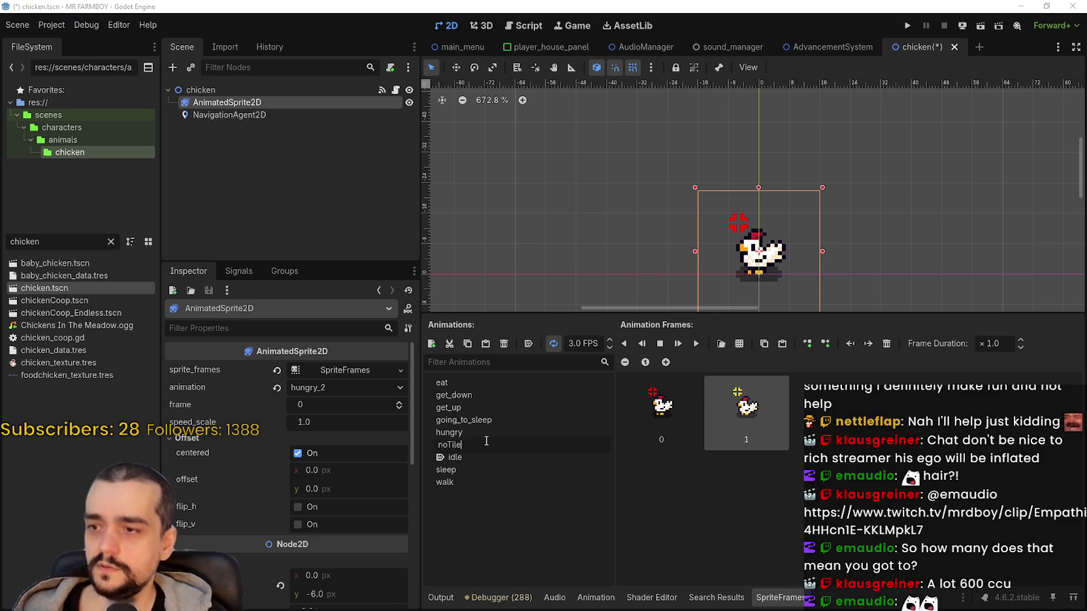
{"action": "key", "text": "Return"}
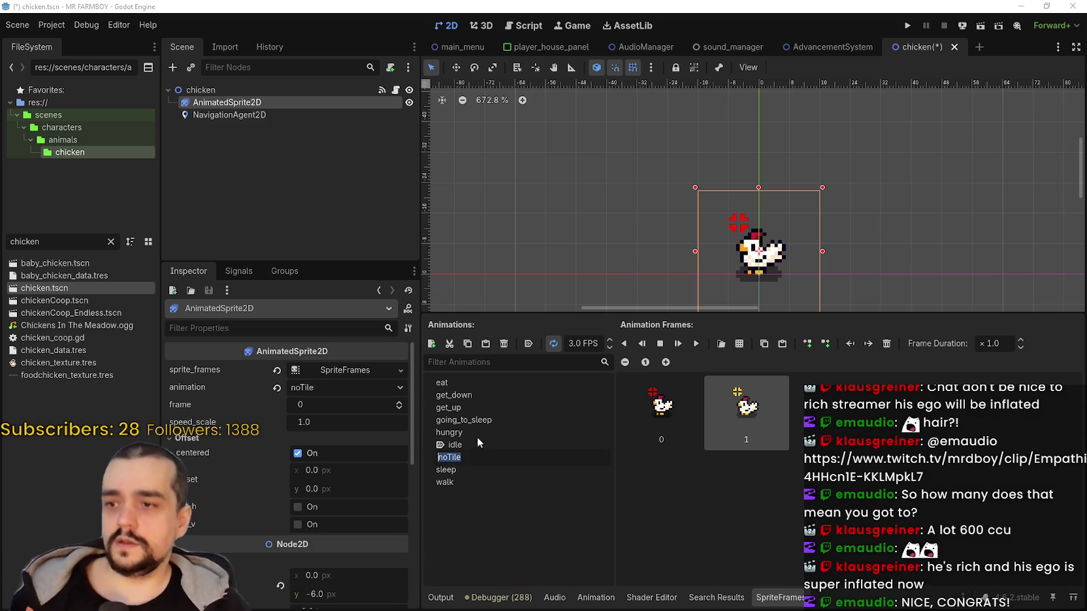
Delete both frames from the hungry animation.
{"action": "left_click", "coordinate": [490, 433]}
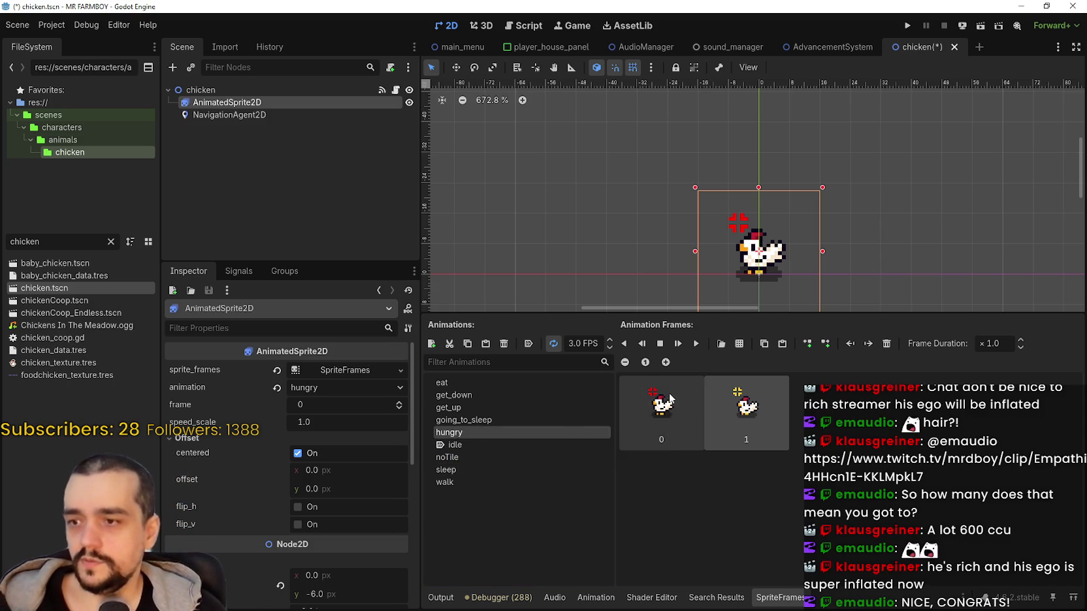
{"action": "left_click", "coordinate": [680, 411]}
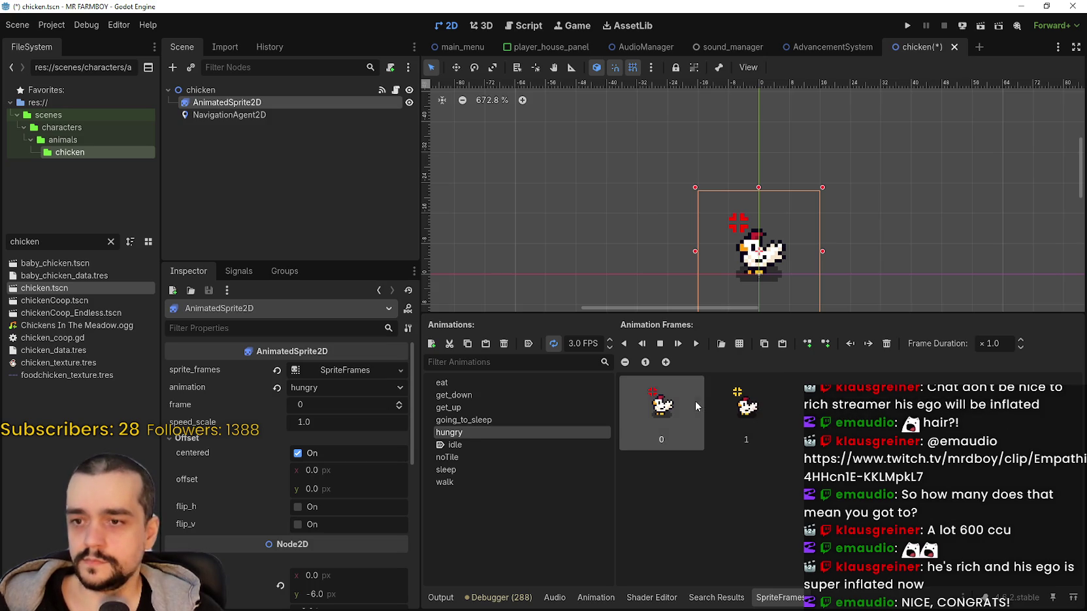
{"action": "left_click", "coordinate": [754, 410], "text": "shift"}
{"action": "key", "text": "Delete"}
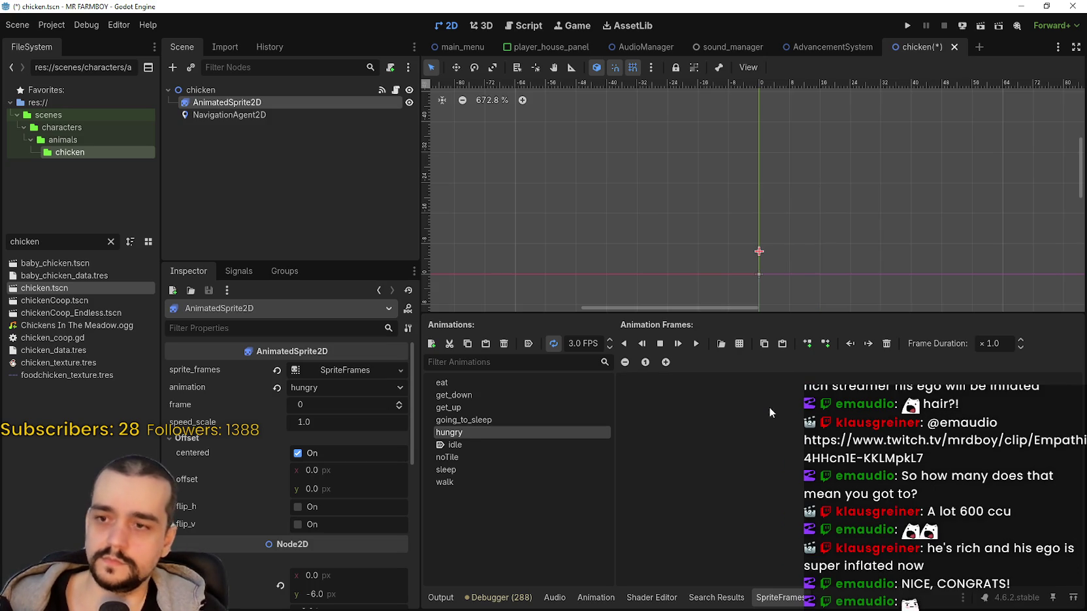
Load res://assets/Game/Player/Player.png as a sprite sheet for the hungry animation.
{"action": "left_click", "coordinate": [721, 343]}
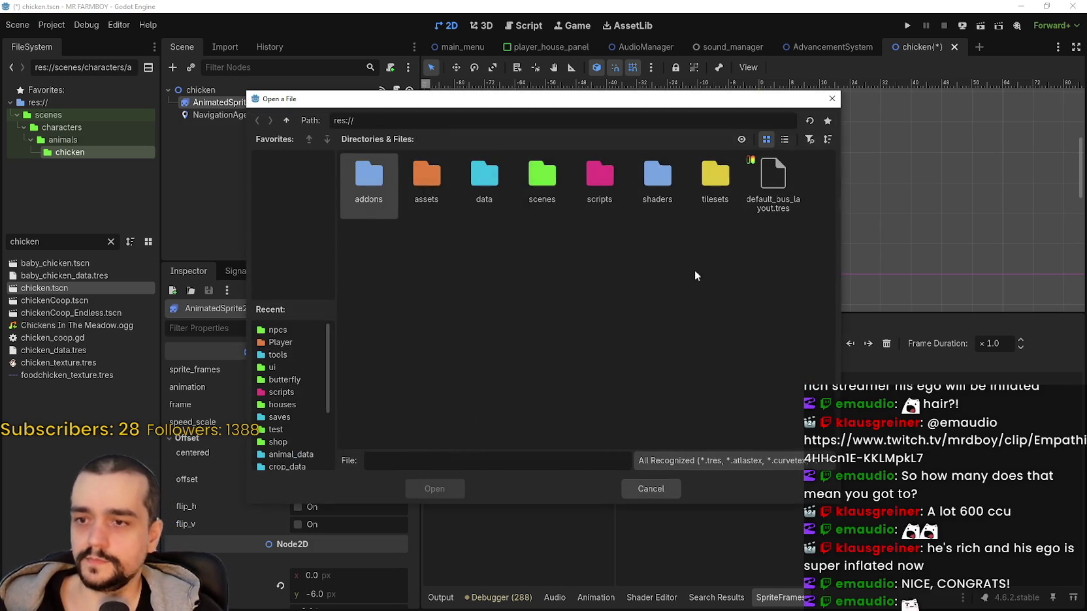
{"action": "double_click", "coordinate": [372, 177]}
{"action": "double_click", "coordinate": [387, 196]}
{"action": "double_click", "coordinate": [379, 208]}
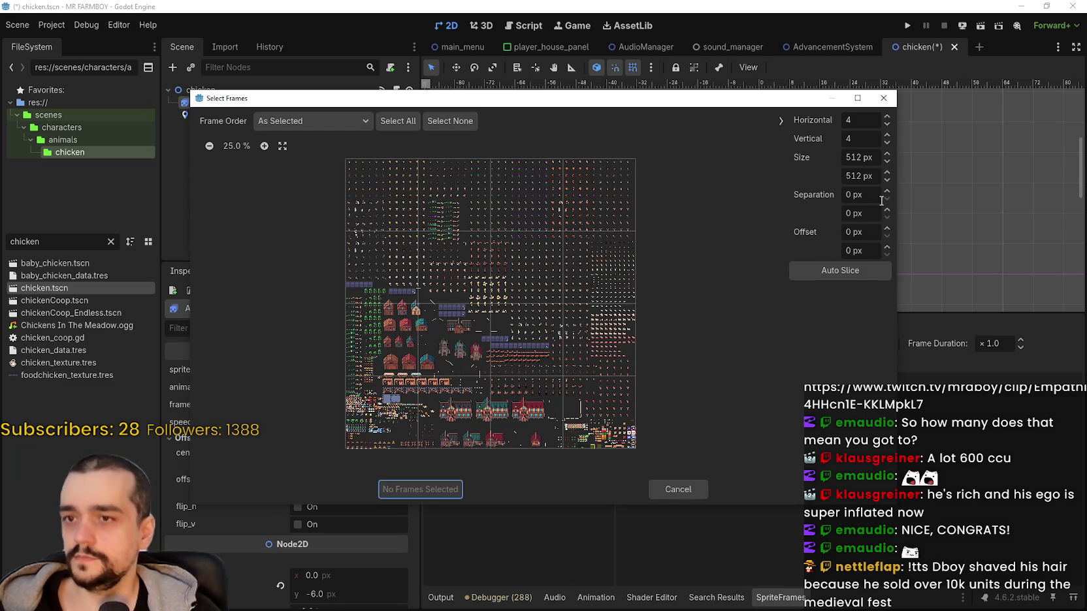
Measure one grid cell around the purple-icon chicken in Aseprite with a rectangular marquee.
{"action": "left_click", "coordinate": [866, 160]}
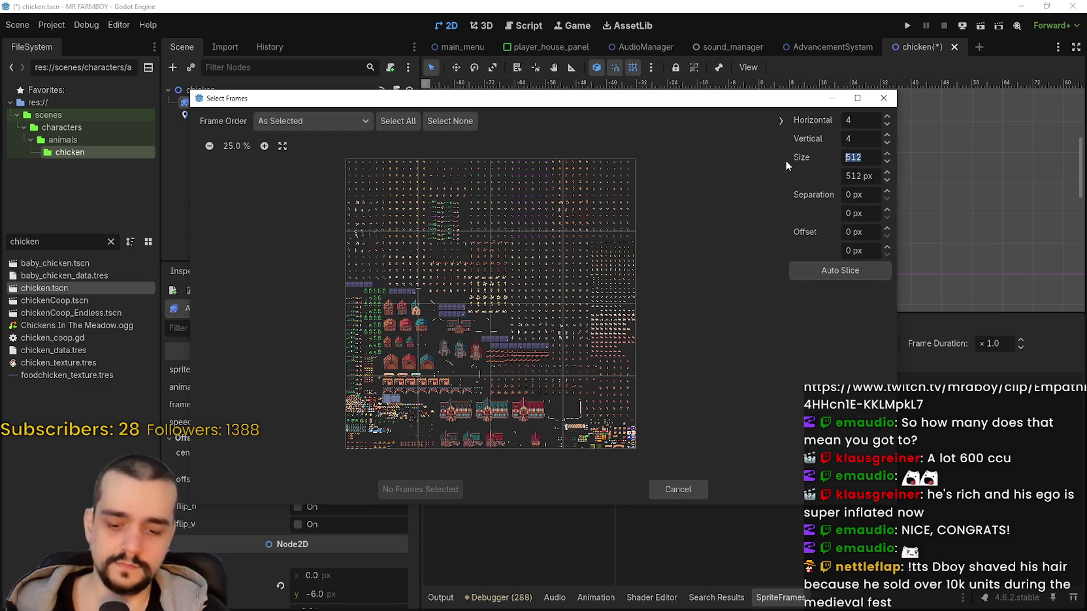
{"action": "key", "text": "alt+Tab"}
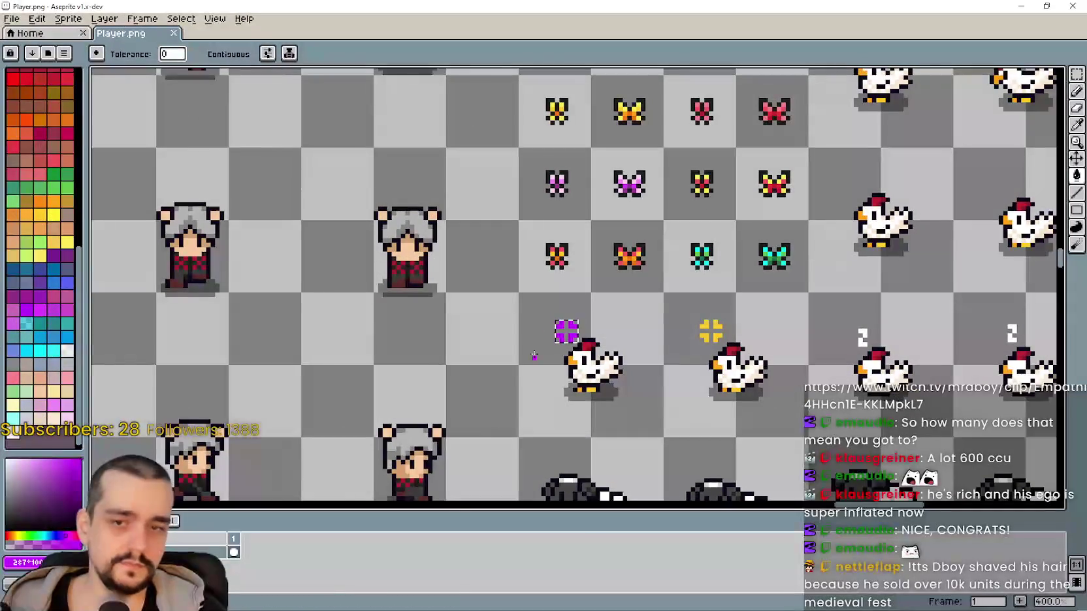
{"action": "left_click", "coordinate": [1076, 74]}
{"action": "left_click", "coordinate": [484, 339]}
{"action": "left_click_drag", "start_coordinate": [530, 331], "coordinate": [647, 425]}
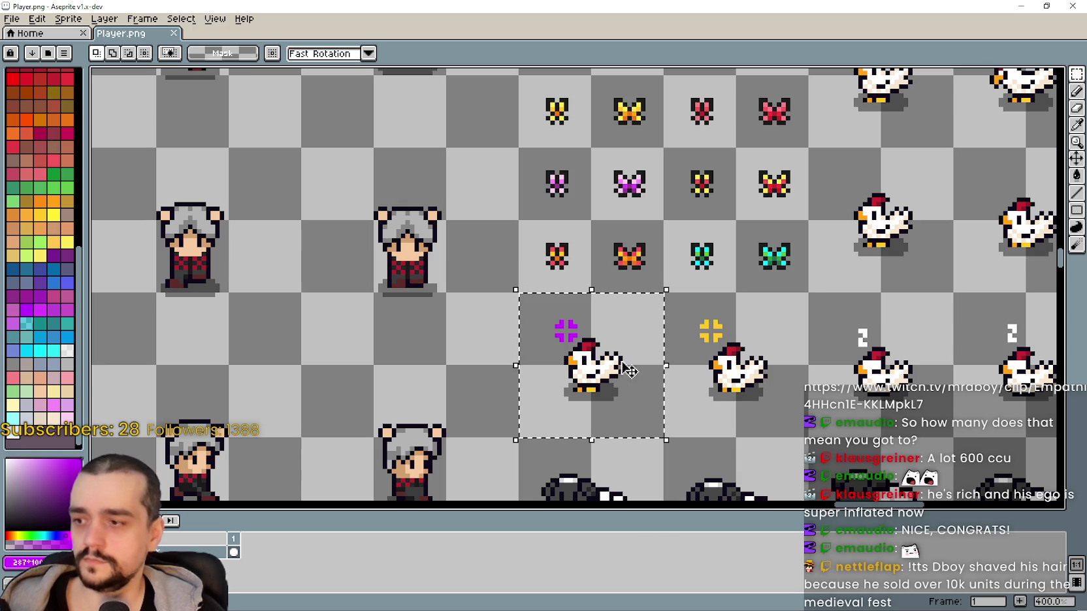
{"action": "left_click", "coordinate": [1017, 7]}
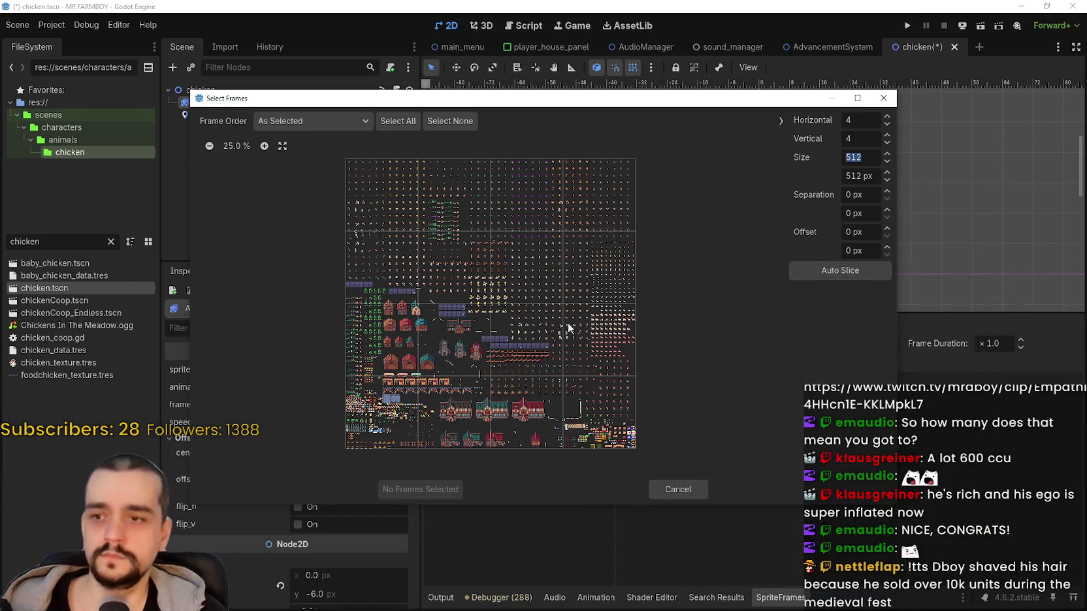
Slice the Player.png sprite sheet into 32 px frames and locate the hungry chicken cells.
{"action": "type", "text": "2"}
{"action": "key", "text": "Return"}
{"action": "type", "text": "32"}
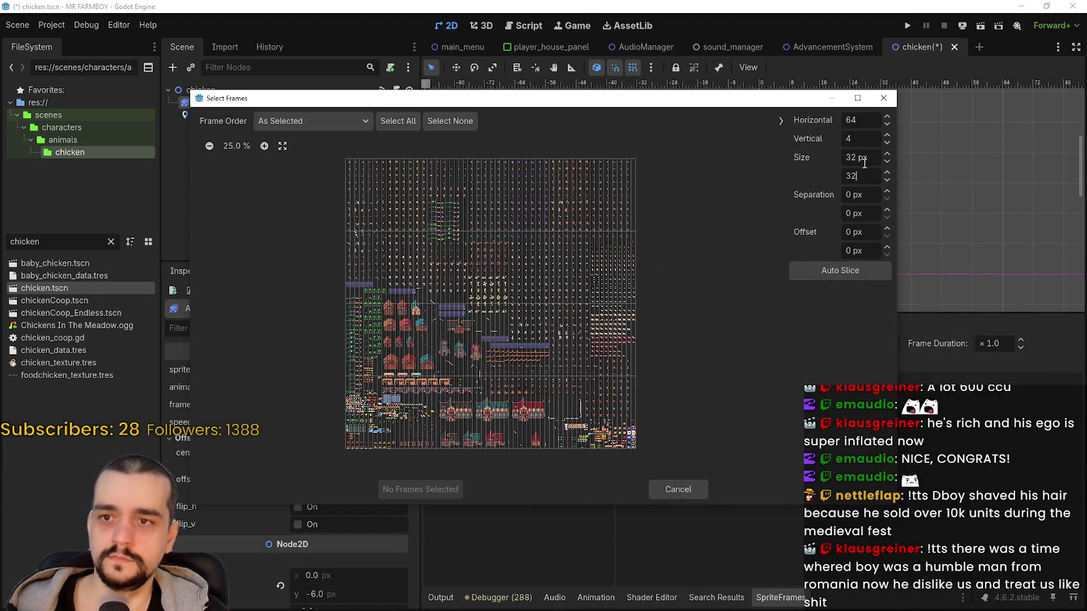
{"action": "scroll", "coordinate": [302, 168], "scroll_direction": "up", "scroll_amount": 2}
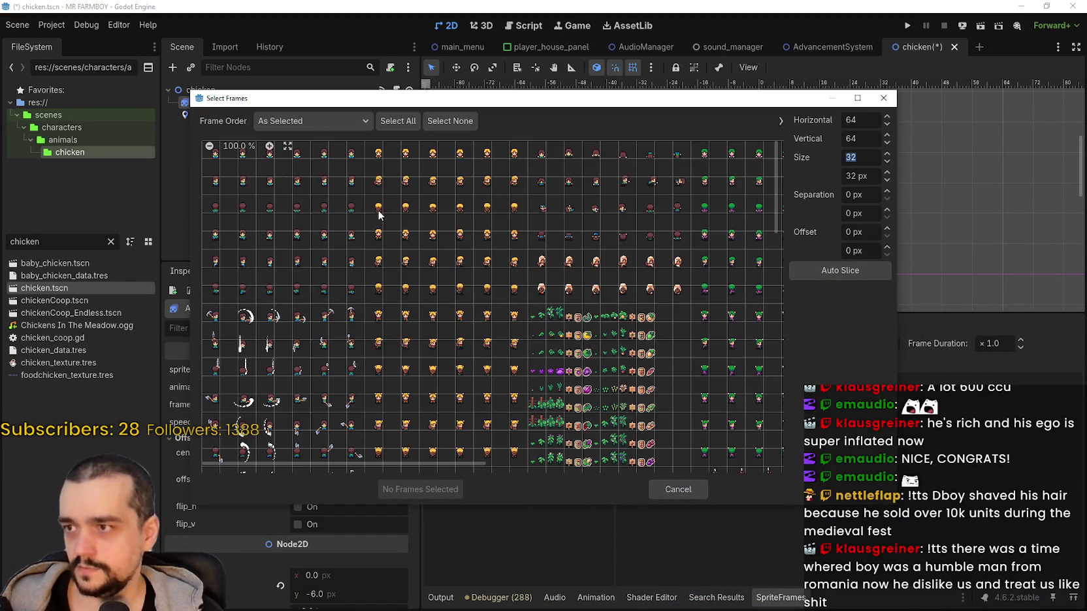
{"action": "scroll", "coordinate": [602, 358], "scroll_direction": "down", "scroll_amount": 10}
{"action": "scroll", "coordinate": [602, 357], "scroll_direction": "right", "scroll_amount": 10}
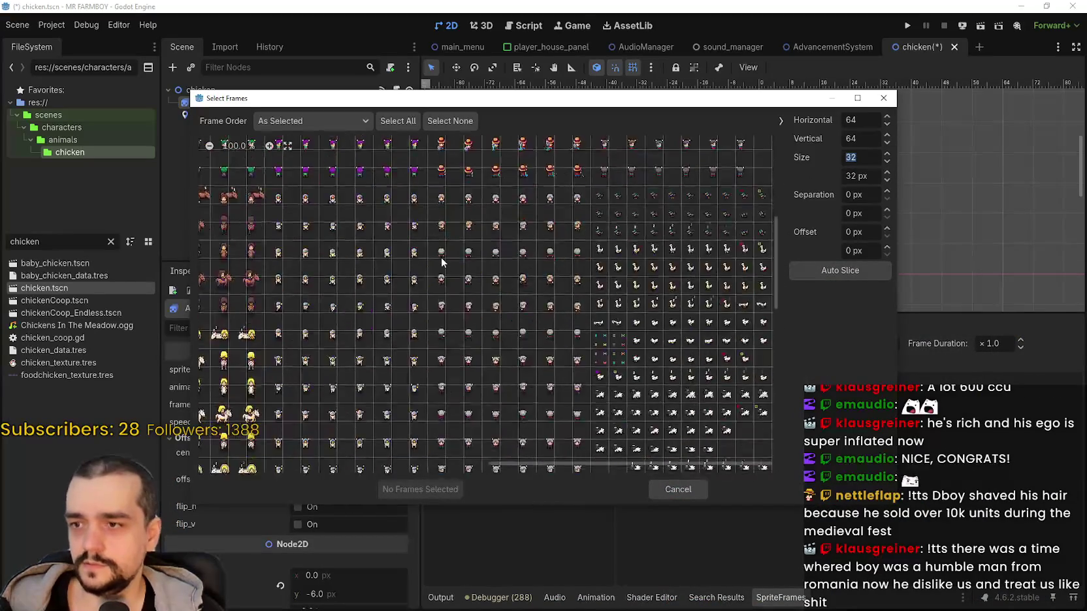
{"action": "scroll", "coordinate": [647, 289], "scroll_direction": "up", "scroll_amount": 4}
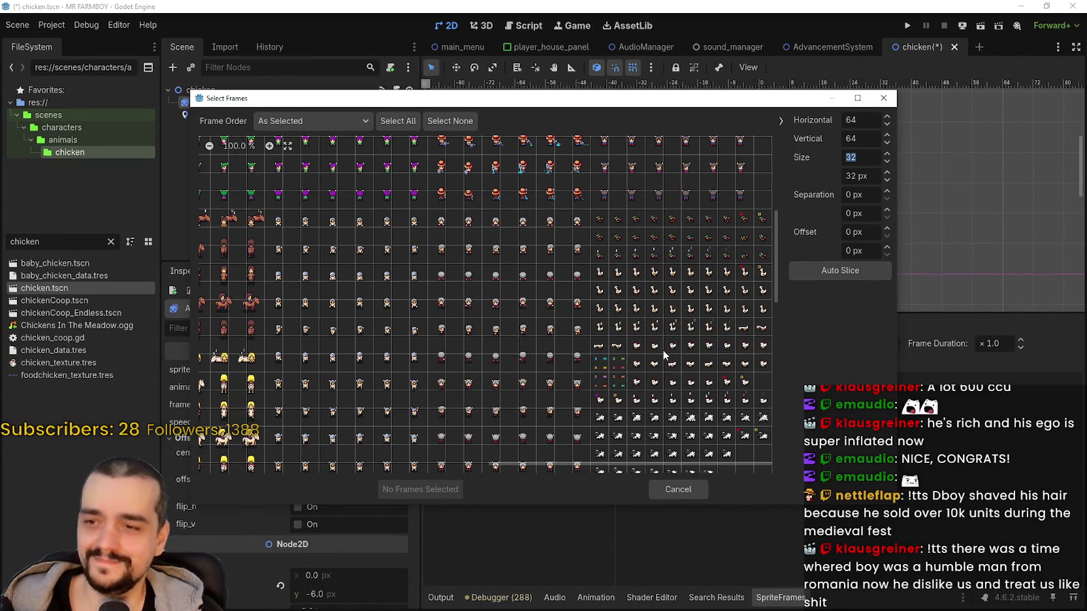
{"action": "scroll", "coordinate": [664, 353], "scroll_direction": "down", "scroll_amount": 3}
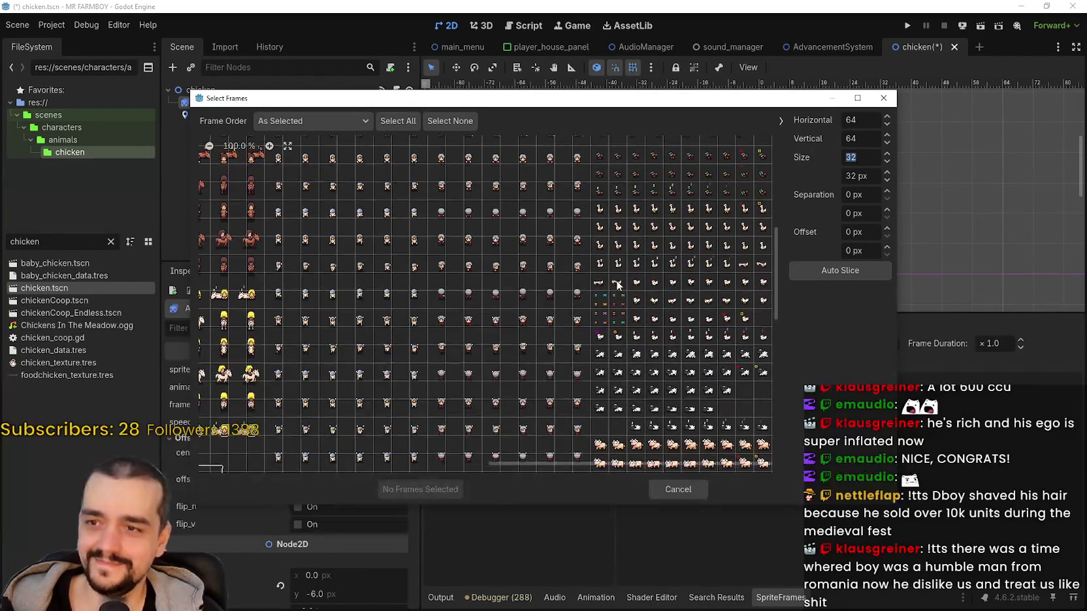
Add the purple-icon chicken frame and the second hungry chicken frame to the hungry animation.
{"action": "left_click", "coordinate": [600, 336]}
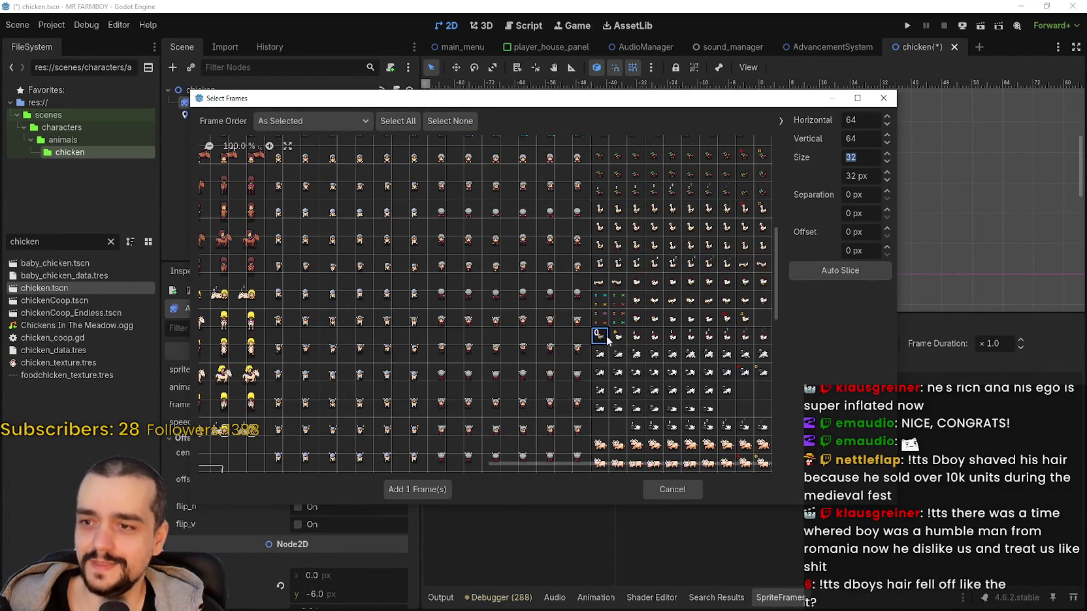
{"action": "left_click", "coordinate": [618, 336]}
{"action": "left_click", "coordinate": [423, 489]}
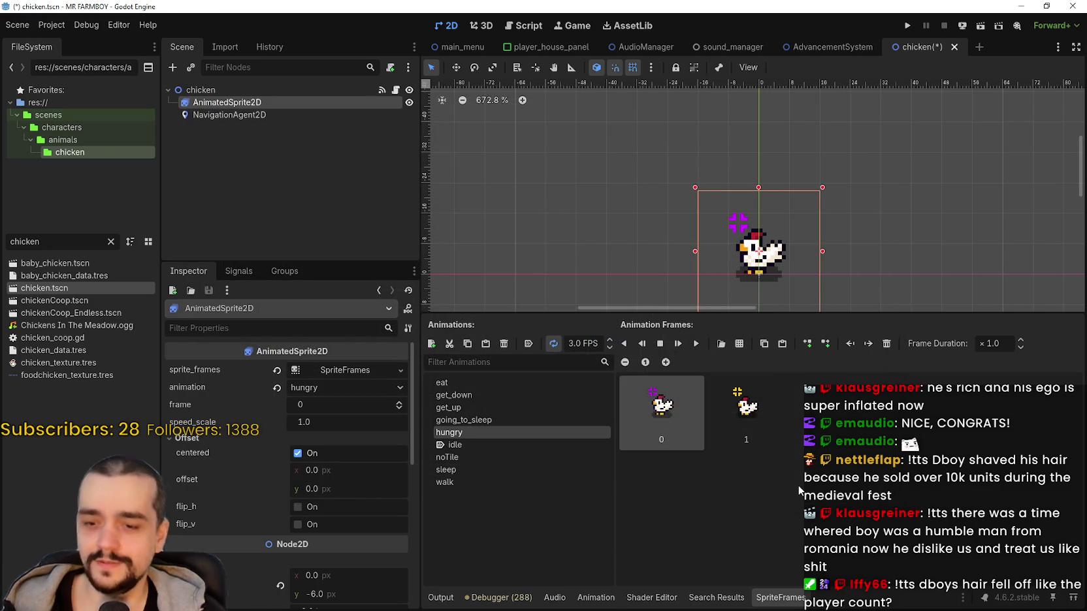
Save the chicken scene and preview the hungry animation with its purple icon.
{"action": "key", "text": "ctrl+s"}
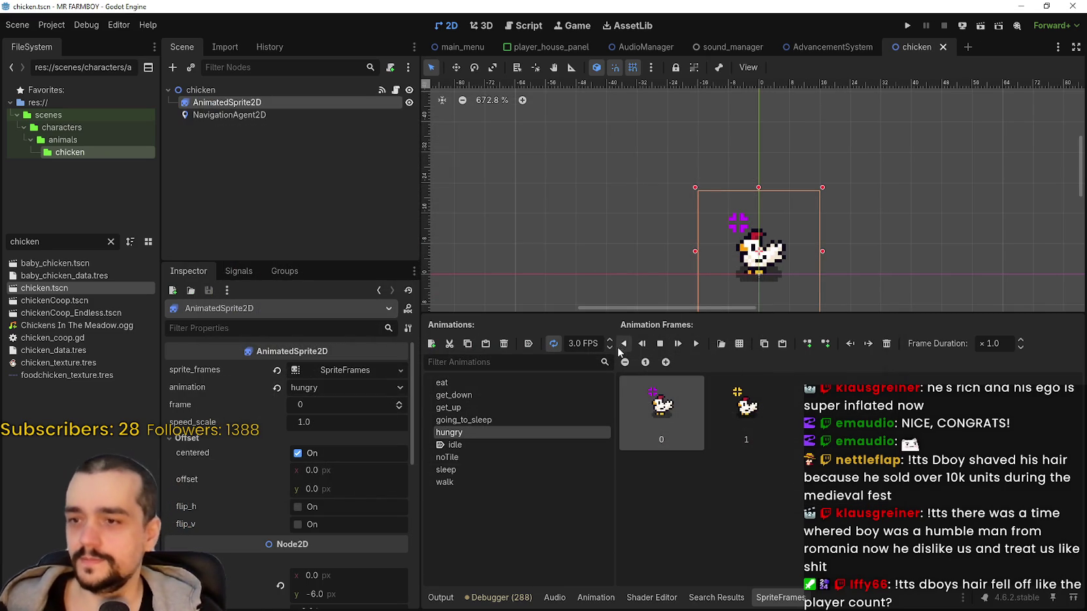
{"action": "left_click", "coordinate": [694, 344]}
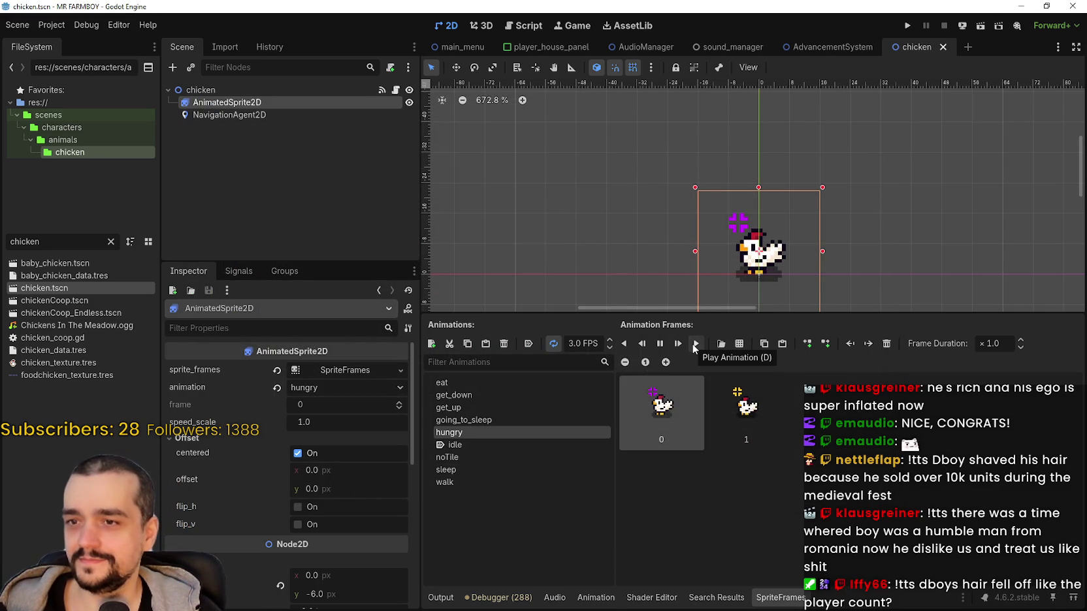
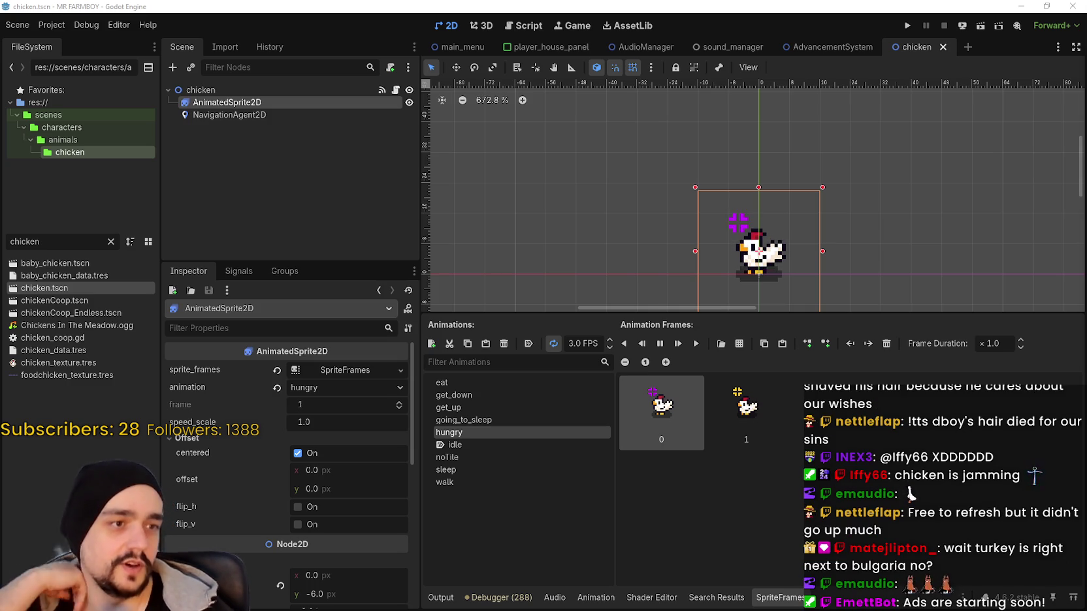
Bring the Chrome window with MR FARMBOY's SteamDB charts to the front.
{"action": "key", "text": "alt+Tab"}
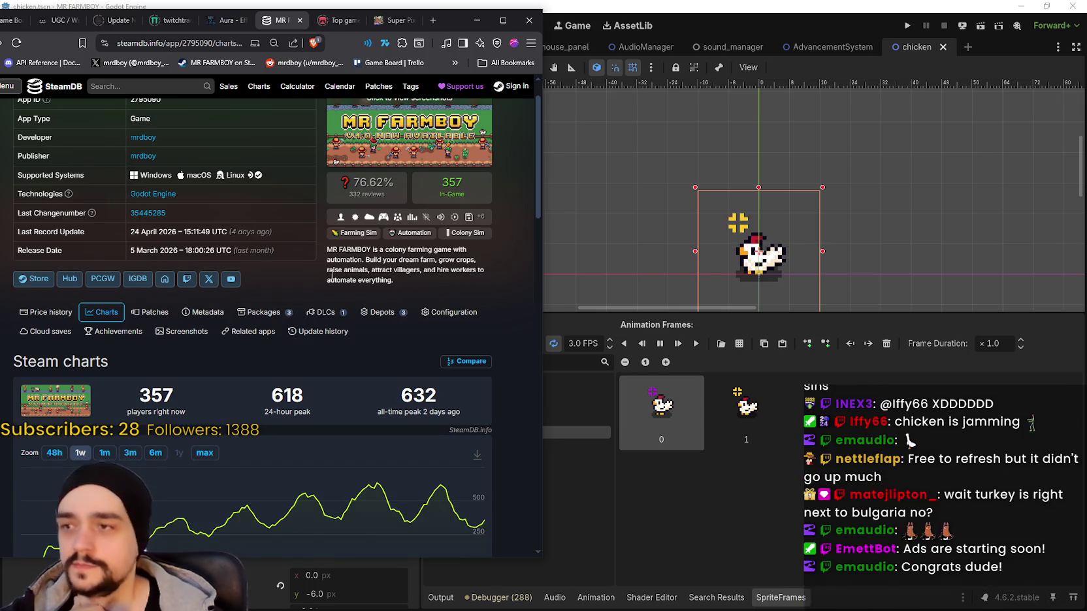
Reload MR FARMBOY's SteamDB charts to see 359 current players, then return to Godot.
{"action": "right_click", "coordinate": [436, 288]}
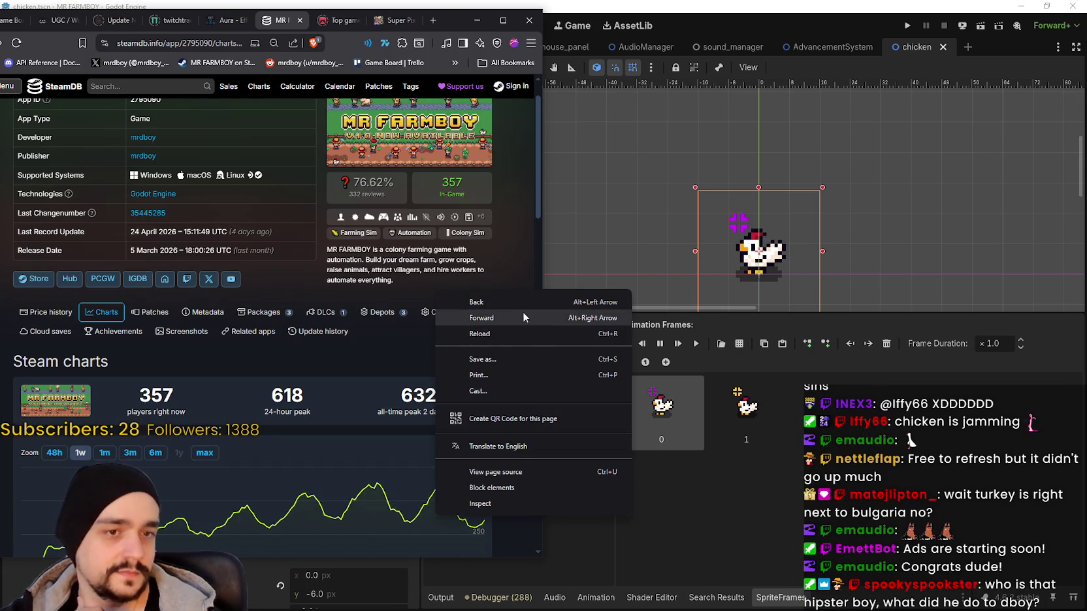
{"action": "left_click", "coordinate": [493, 335]}
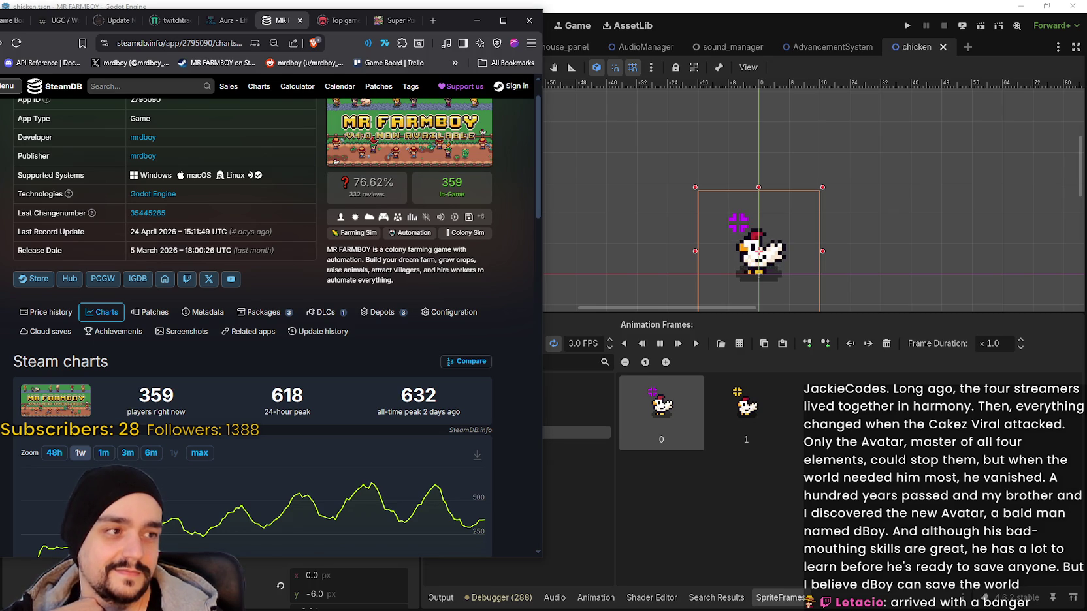
{"action": "left_click_drag", "start_coordinate": [869, 315], "coordinate": [883, 366]}
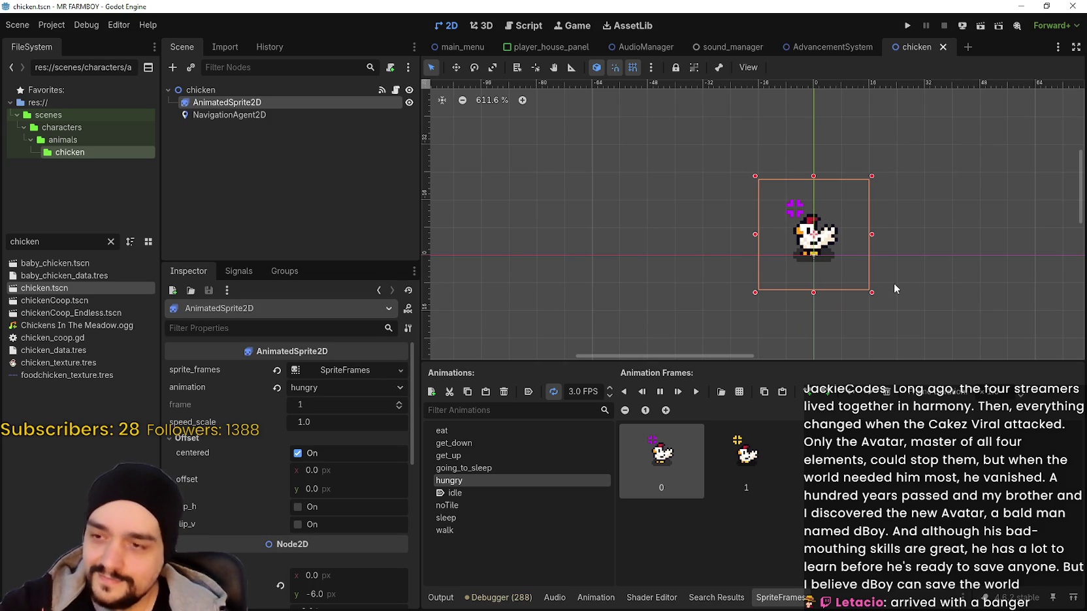
Save the chicken scene and switch to the AdvancementSystem scene, zoomed out.
{"action": "key", "text": "ctrl+s"}
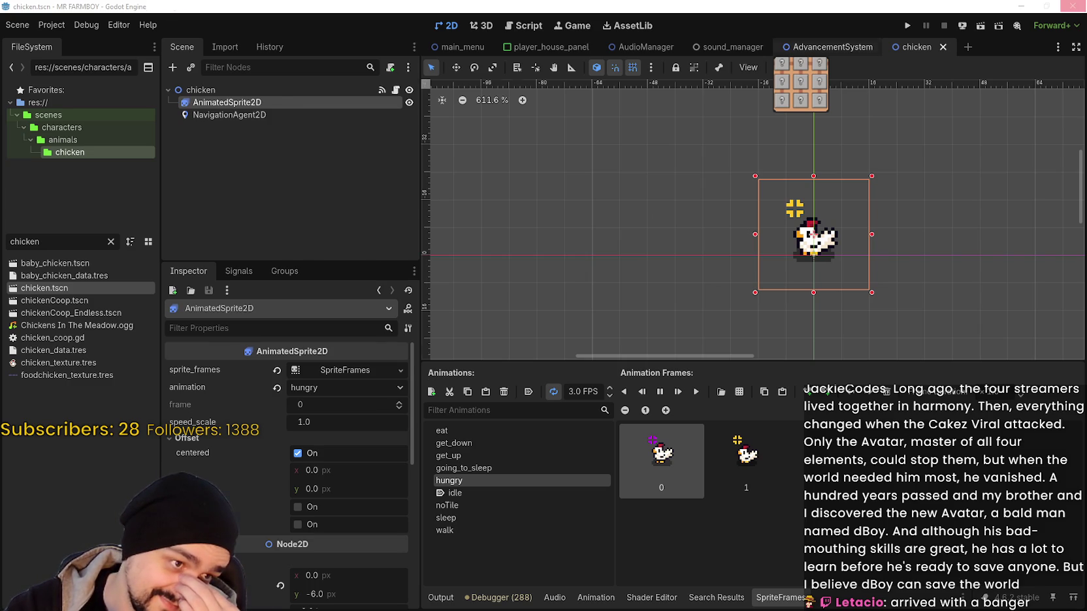
{"action": "left_click", "coordinate": [826, 47]}
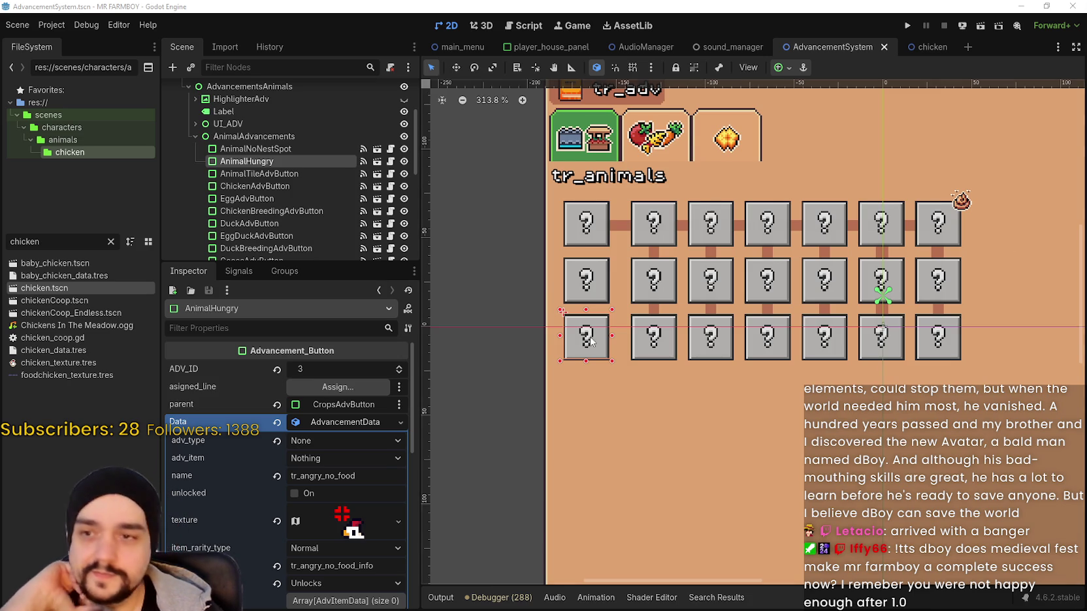
{"action": "scroll", "coordinate": [711, 289], "scroll_direction": "down", "scroll_amount": 2}
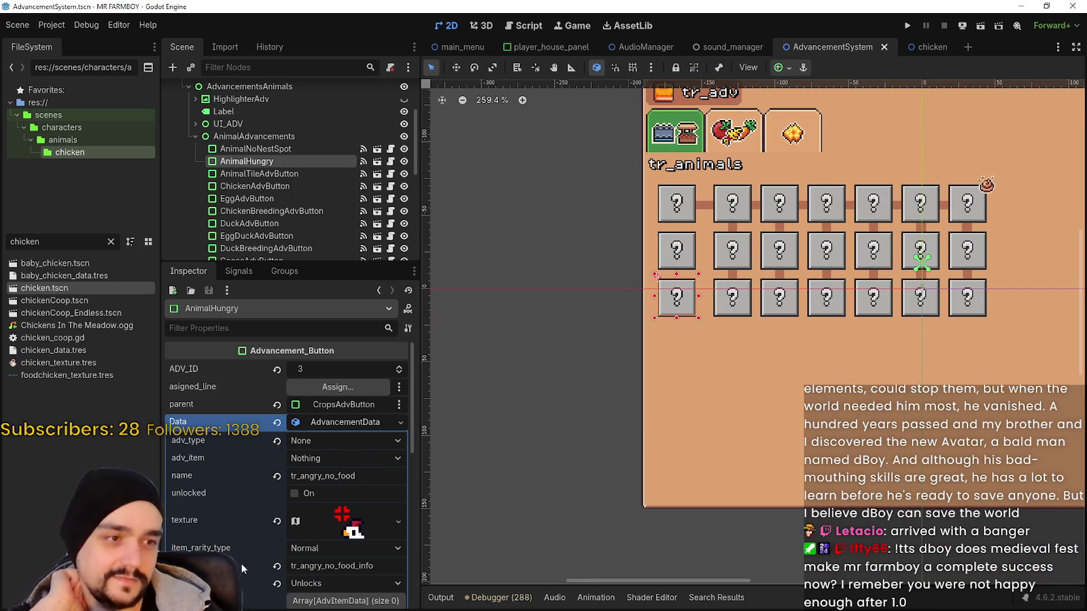
{"action": "scroll", "coordinate": [281, 522], "scroll_direction": "down", "scroll_amount": 3}
Expand AnimalHungry's texture and open its region editor, zooming to locate the purple-icon chicken.
{"action": "left_click", "coordinate": [326, 423]}
{"action": "scroll", "coordinate": [307, 509], "scroll_direction": "down", "scroll_amount": 3}
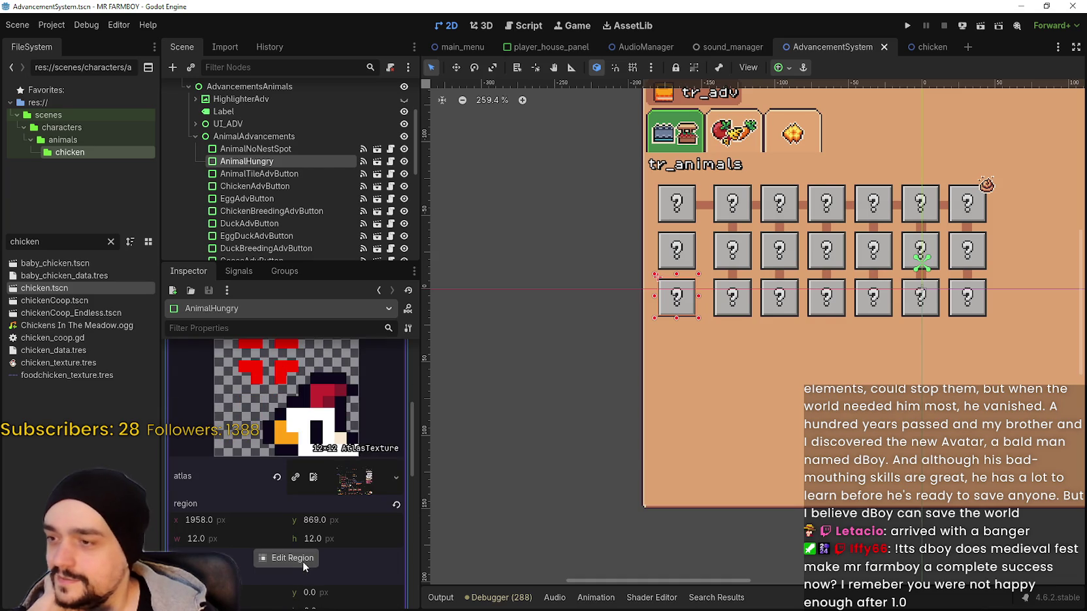
{"action": "left_click", "coordinate": [303, 559]}
{"action": "scroll", "coordinate": [637, 314], "scroll_direction": "down", "scroll_amount": 5}
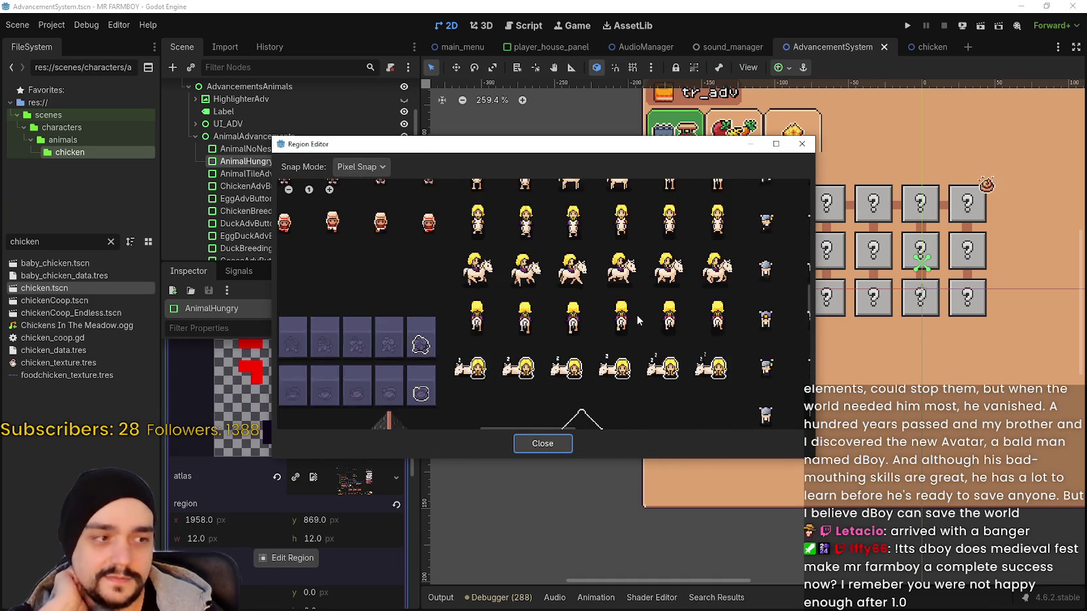
{"action": "scroll", "coordinate": [431, 256], "scroll_direction": "down", "scroll_amount": 5}
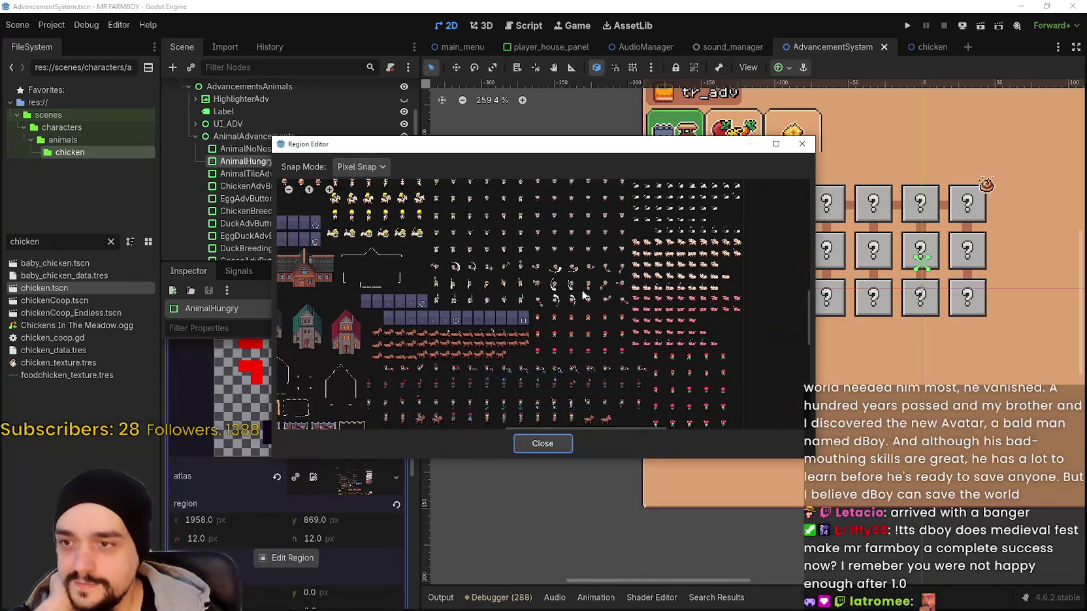
{"action": "scroll", "coordinate": [585, 247], "scroll_direction": "up", "scroll_amount": 4}
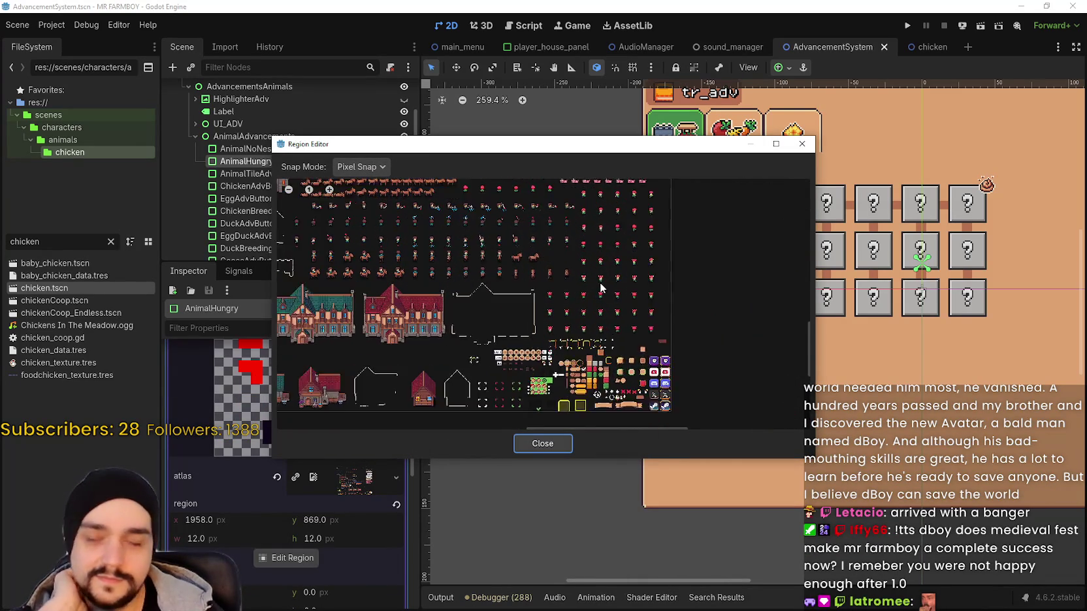
{"action": "scroll", "coordinate": [627, 320], "scroll_direction": "up", "scroll_amount": 4}
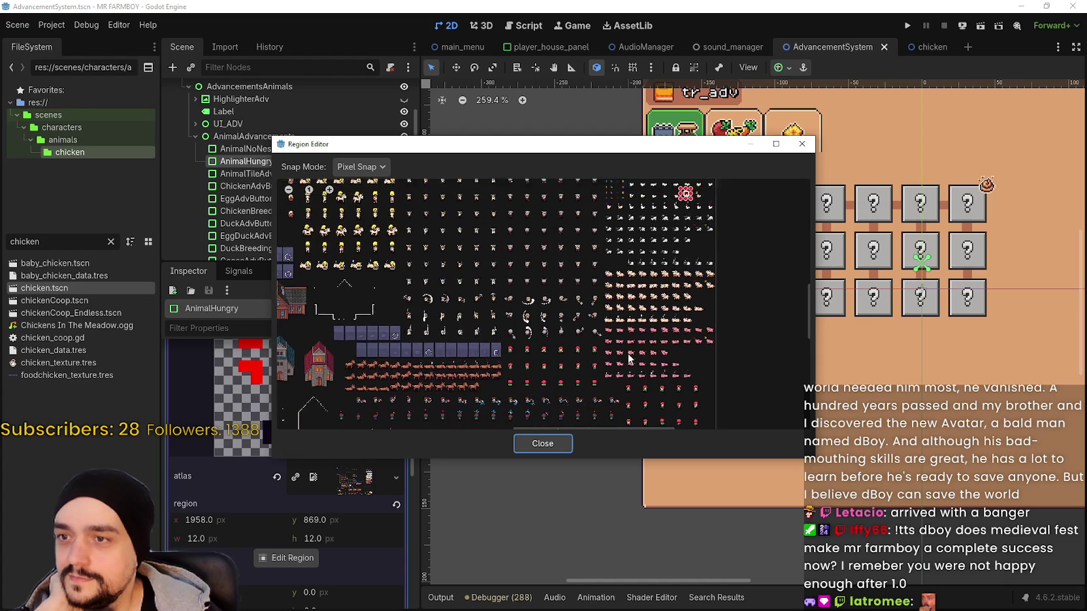
{"action": "scroll", "coordinate": [545, 273], "scroll_direction": "up", "scroll_amount": 5}
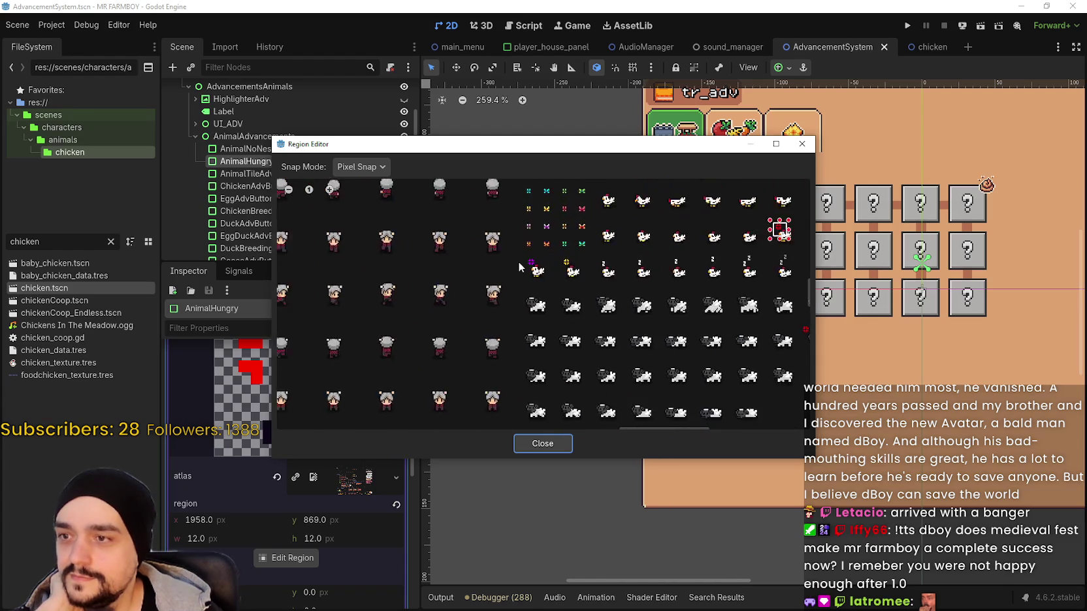
{"action": "scroll", "coordinate": [604, 289], "scroll_direction": "down", "scroll_amount": 3}
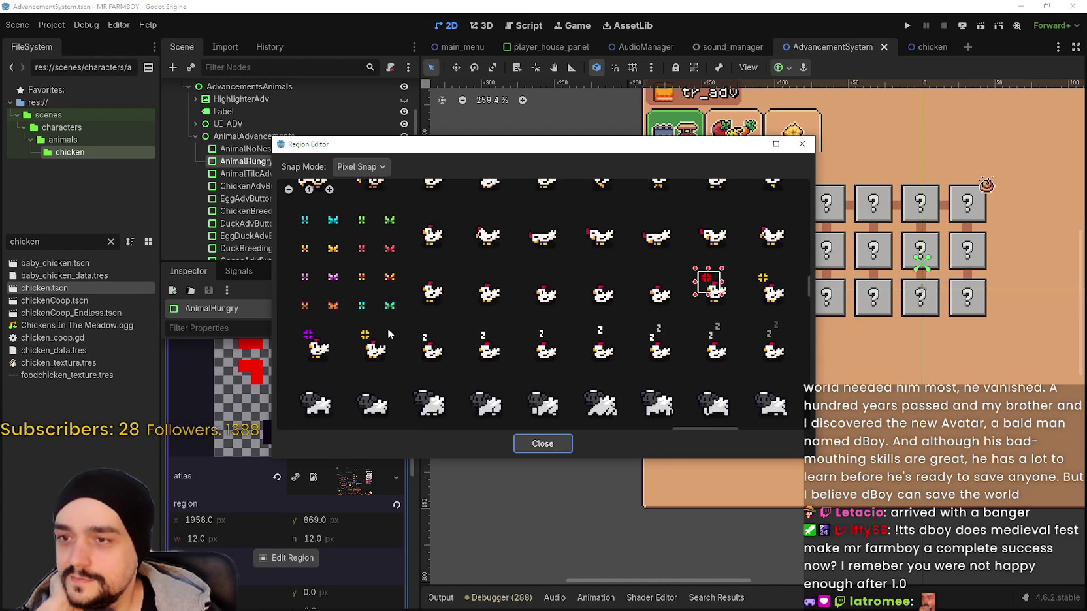
{"action": "scroll", "coordinate": [457, 209], "scroll_direction": "up", "scroll_amount": 3}
Mark a rough region around the chicken with the purple hungry icon.
{"action": "left_click_drag", "start_coordinate": [468, 155], "coordinate": [589, 101]}
{"action": "scroll", "coordinate": [647, 275], "scroll_direction": "up", "scroll_amount": 3}
{"action": "left_click_drag", "start_coordinate": [714, 274], "coordinate": [756, 318]}
{"action": "scroll", "coordinate": [729, 303], "scroll_direction": "up", "scroll_amount": 1}
{"action": "left_click_drag", "start_coordinate": [706, 294], "coordinate": [719, 294]}
{"action": "scroll", "coordinate": [722, 298], "scroll_direction": "down", "scroll_amount": 1}
{"action": "scroll", "coordinate": [722, 298], "scroll_direction": "right", "scroll_amount": 2}
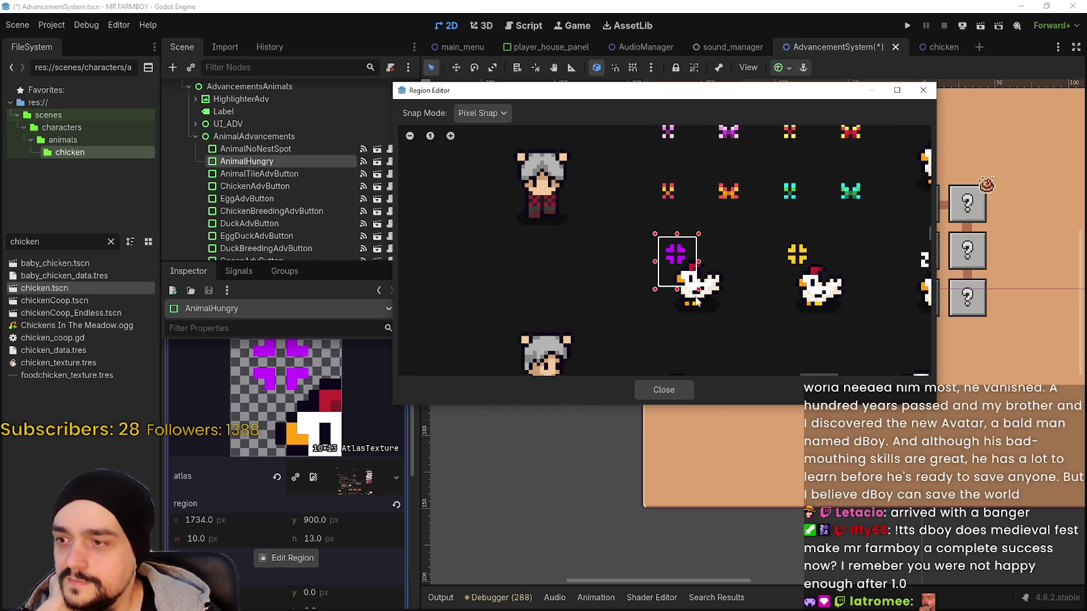
{"action": "mouse_move", "coordinate": [699, 291]}
{"action": "left_mouse_down"}
{"action": "mouse_move", "coordinate": [697, 281]}
{"action": "mouse_move", "coordinate": [707, 286]}
{"action": "left_mouse_up"}
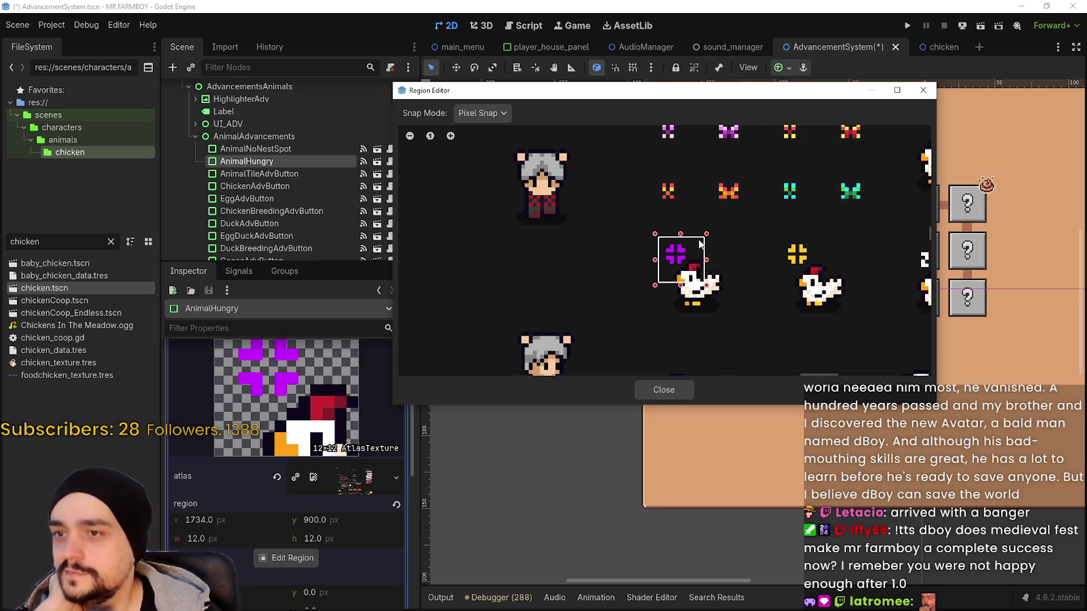
Refine the region edges to a 12×12 crop at 1735, 901 and close the editor.
{"action": "scroll", "coordinate": [704, 248], "scroll_direction": "up", "scroll_amount": 5}
{"action": "mouse_move", "coordinate": [685, 243]}
{"action": "left_mouse_down"}
{"action": "mouse_move", "coordinate": [689, 253]}
{"action": "mouse_move", "coordinate": [641, 237]}
{"action": "left_mouse_up"}
{"action": "scroll", "coordinate": [672, 249], "scroll_direction": "down", "scroll_amount": 3}
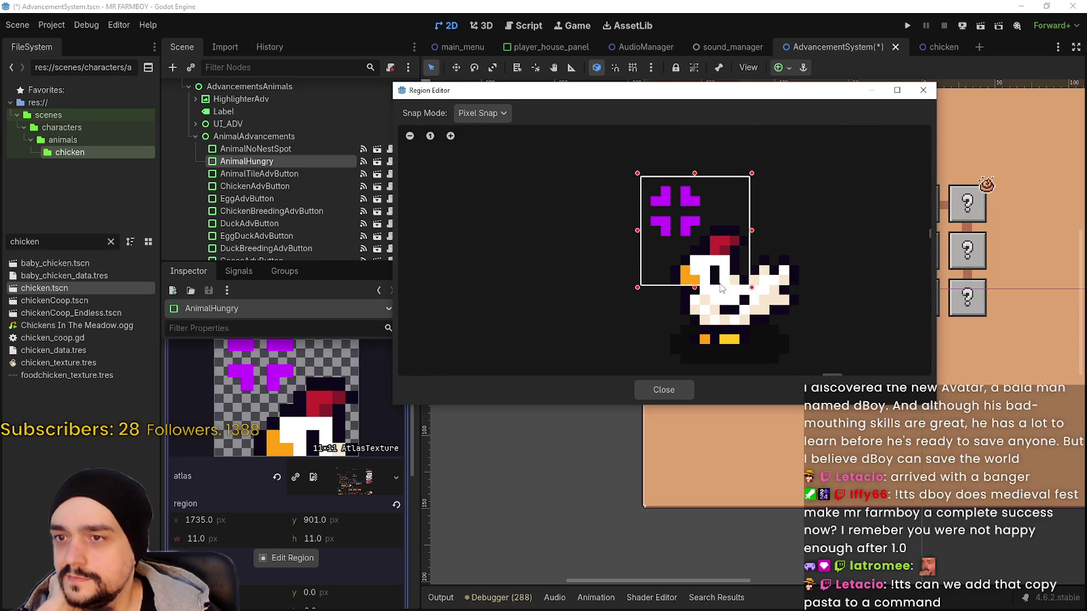
{"action": "left_click_drag", "start_coordinate": [699, 289], "coordinate": [703, 299]}
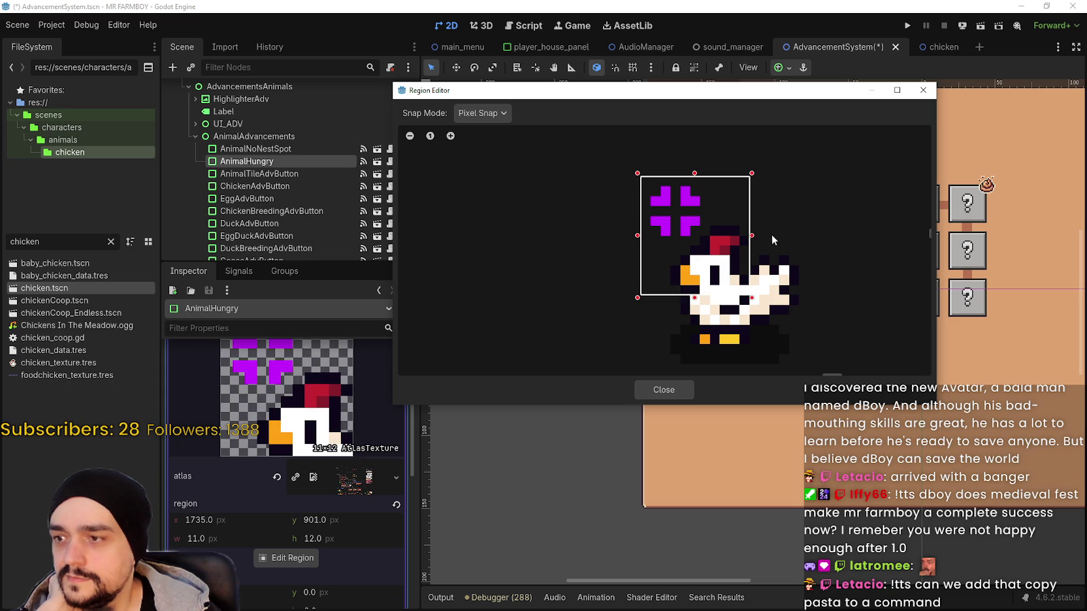
{"action": "left_click_drag", "start_coordinate": [753, 242], "coordinate": [760, 242]}
{"action": "scroll", "coordinate": [703, 255], "scroll_direction": "down", "scroll_amount": 1}
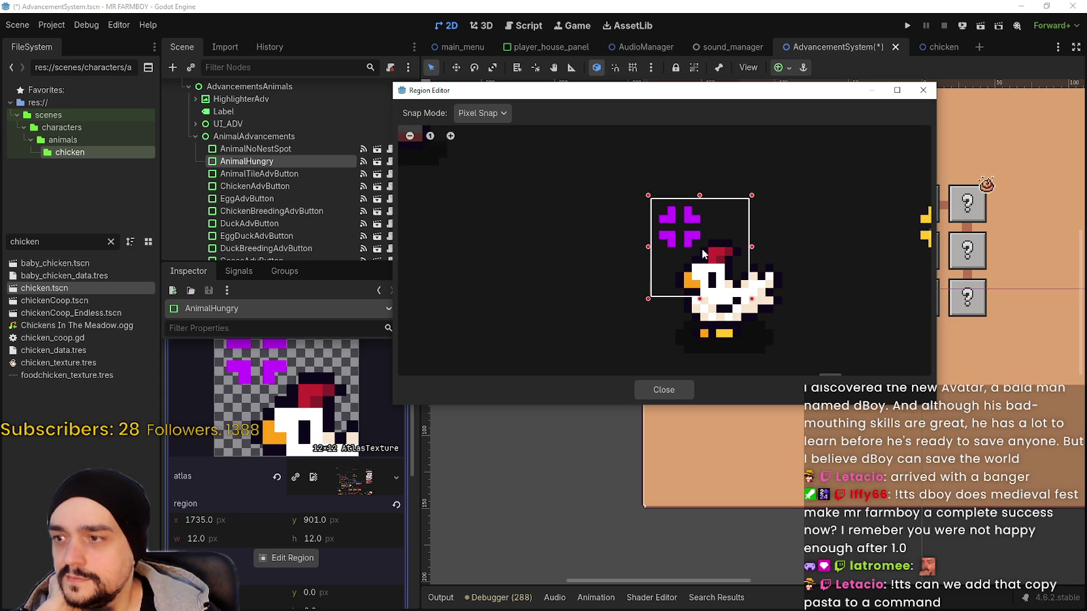
{"action": "mouse_move", "coordinate": [683, 91]}
{"action": "left_mouse_down"}
{"action": "mouse_move", "coordinate": [642, 173]}
{"action": "mouse_move", "coordinate": [653, 203]}
{"action": "mouse_move", "coordinate": [660, 166]}
{"action": "left_mouse_up"}
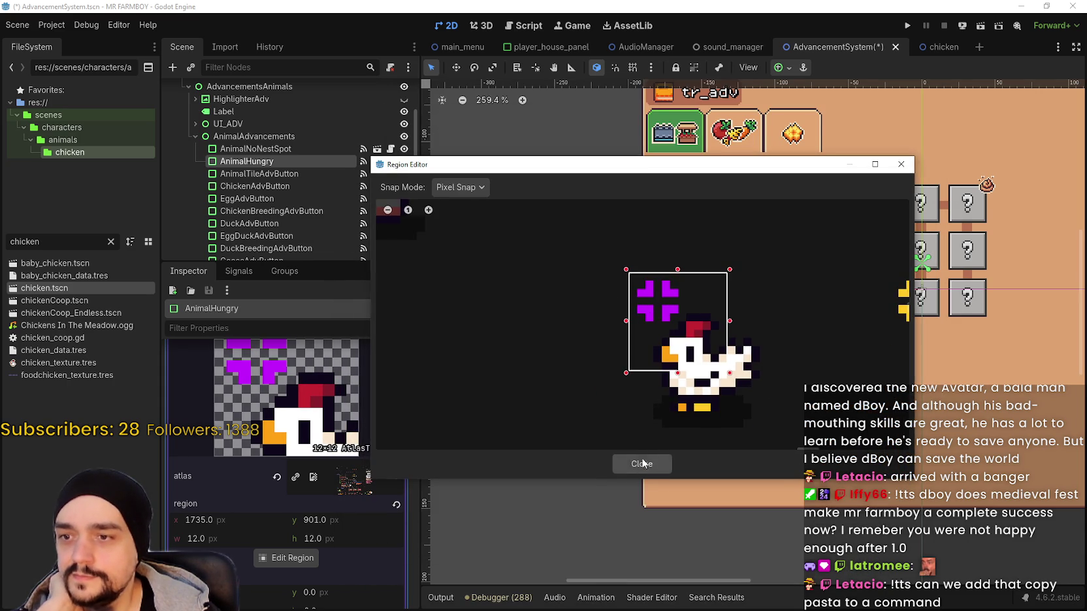
{"action": "left_click", "coordinate": [641, 461]}
{"action": "scroll", "coordinate": [613, 297], "scroll_direction": "up", "scroll_amount": 1}
Re-expand AnimalHungry's texture and reopen its region editor, zoomed out to the whole atlas.
{"action": "scroll", "coordinate": [334, 440], "scroll_direction": "up", "scroll_amount": 2}
{"action": "scroll", "coordinate": [343, 373], "scroll_direction": "up", "scroll_amount": 2}
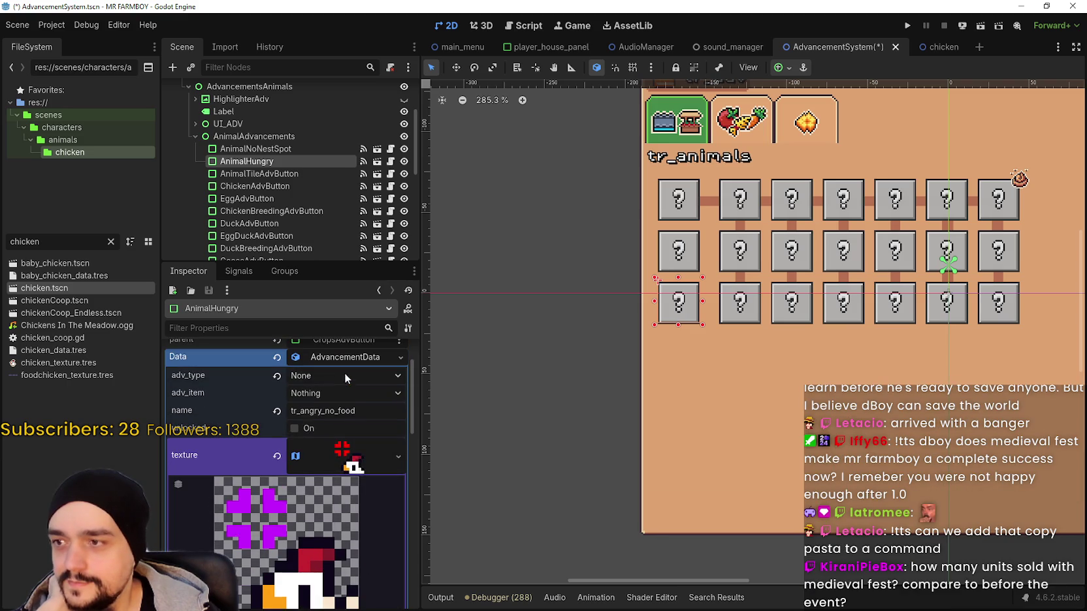
{"action": "left_click", "coordinate": [353, 461]}
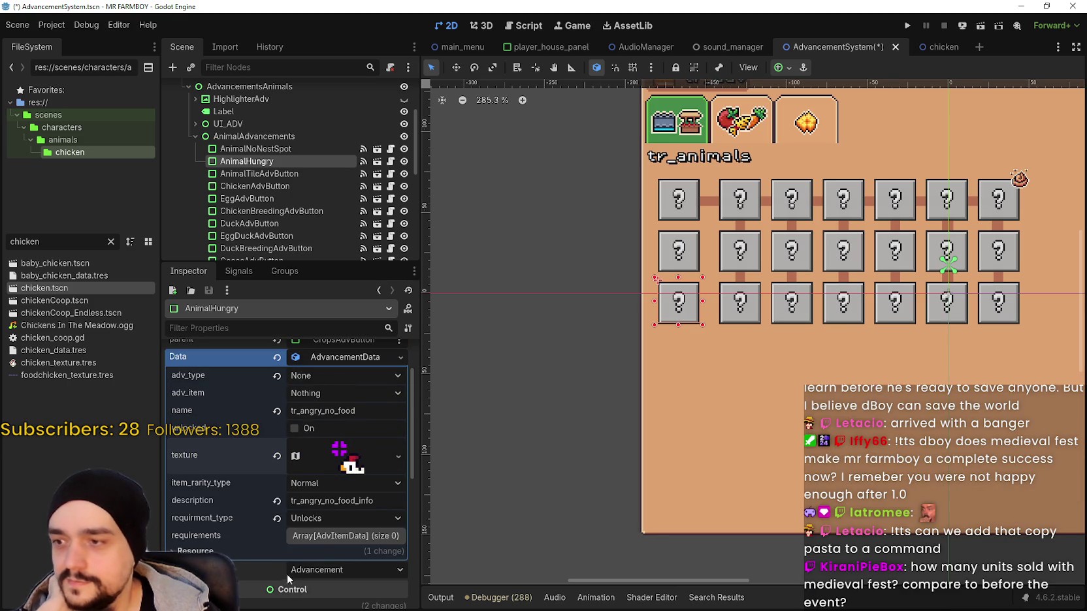
{"action": "left_click", "coordinate": [340, 457]}
{"action": "scroll", "coordinate": [282, 545], "scroll_direction": "down", "scroll_amount": 3}
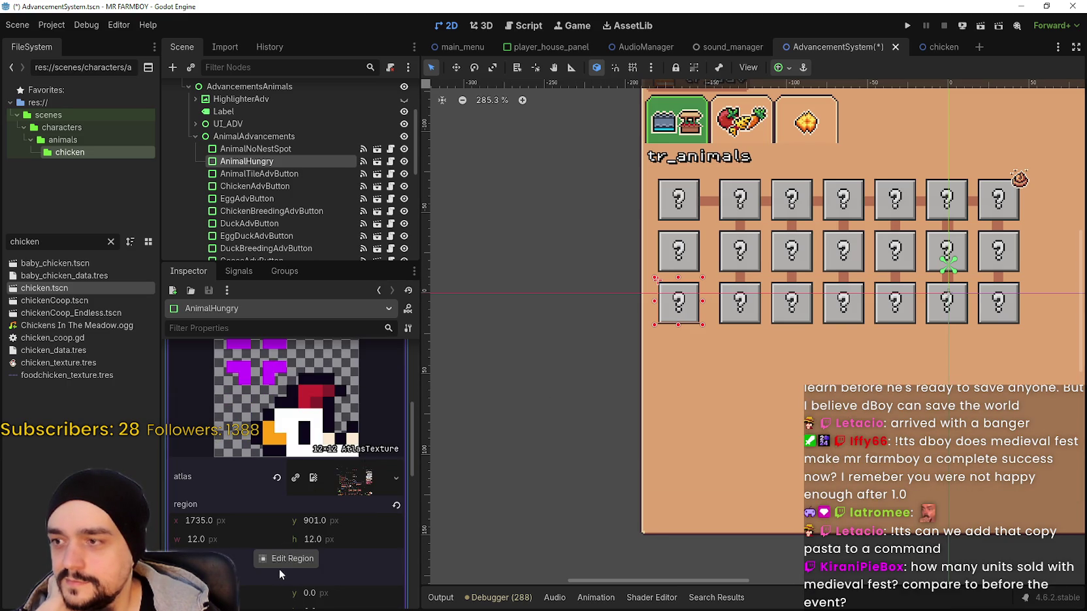
{"action": "left_click", "coordinate": [280, 560]}
{"action": "scroll", "coordinate": [450, 370], "scroll_direction": "down", "scroll_amount": 5}
{"action": "scroll", "coordinate": [679, 304], "scroll_direction": "down", "scroll_amount": 6}
{"action": "scroll", "coordinate": [585, 295], "scroll_direction": "down", "scroll_amount": 8}
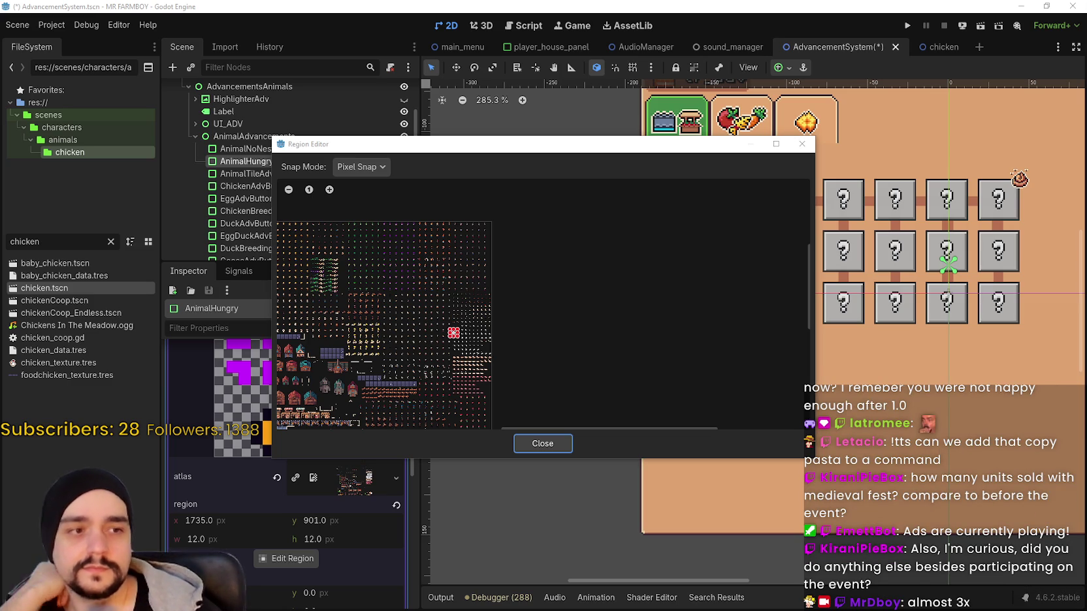
Nudge the chicken crop, extending it one pixel upward and one pixel left.
{"action": "scroll", "coordinate": [528, 387], "scroll_direction": "up", "scroll_amount": 10}
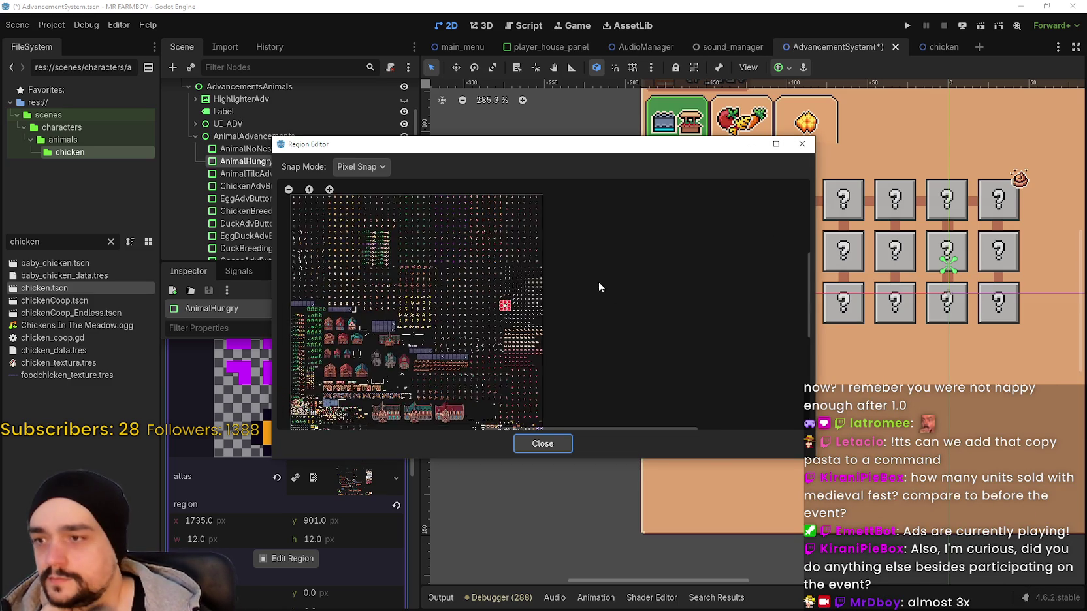
{"action": "scroll", "coordinate": [491, 295], "scroll_direction": "up", "scroll_amount": 8}
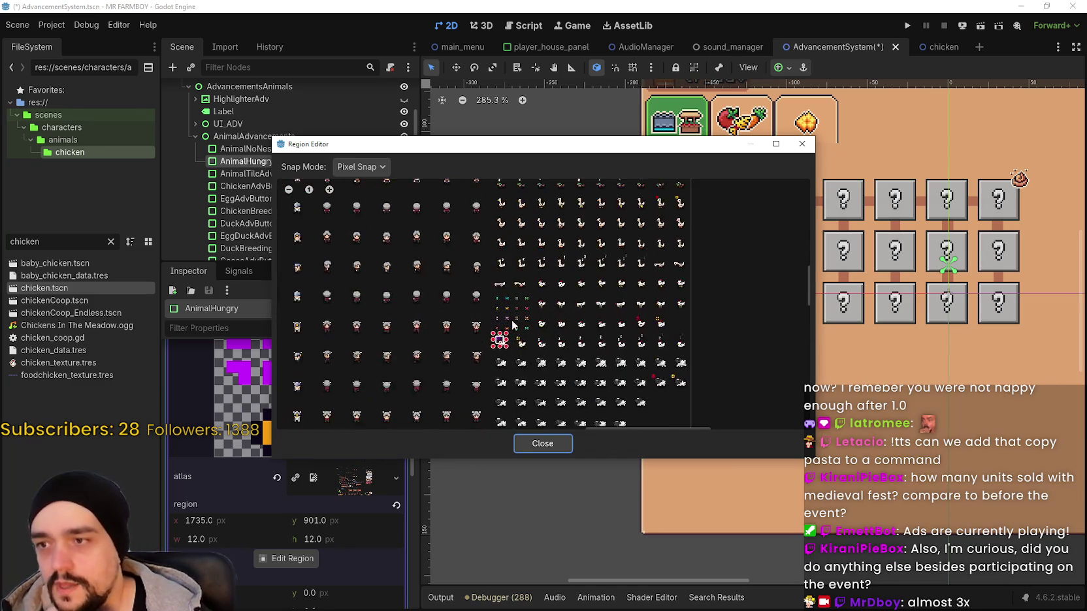
{"action": "scroll", "coordinate": [465, 321], "scroll_direction": "up", "scroll_amount": 8}
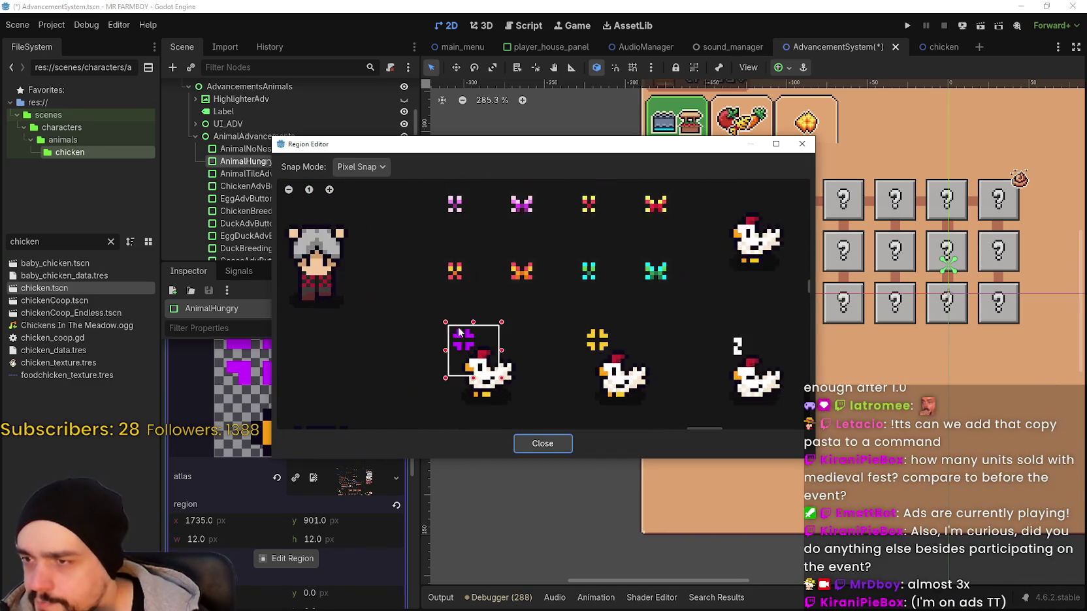
{"action": "scroll", "coordinate": [458, 346], "scroll_direction": "up", "scroll_amount": 3}
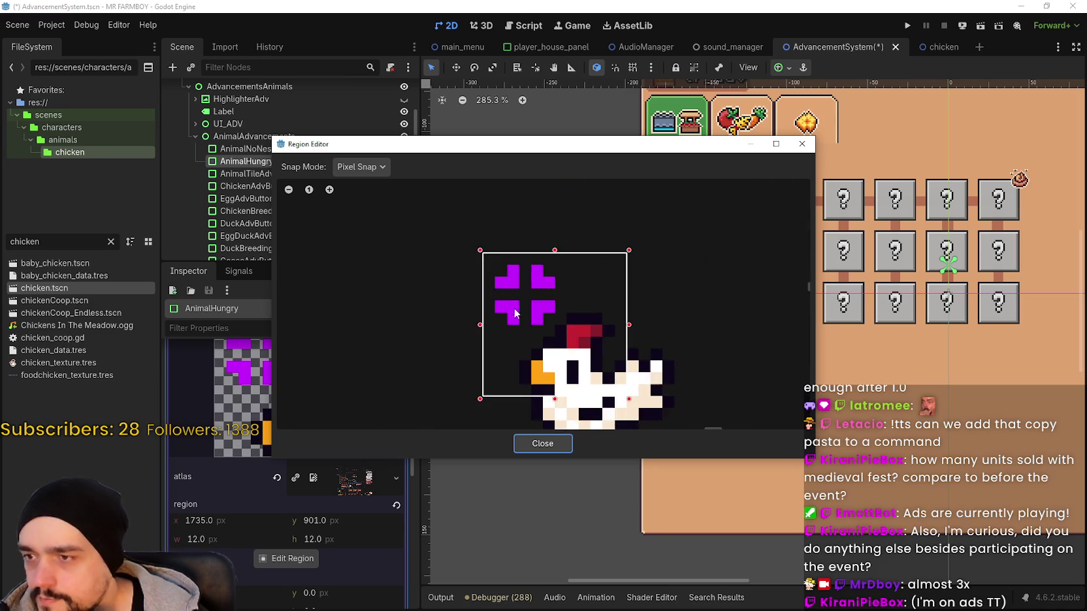
{"action": "left_click_drag", "start_coordinate": [484, 320], "coordinate": [476, 321]}
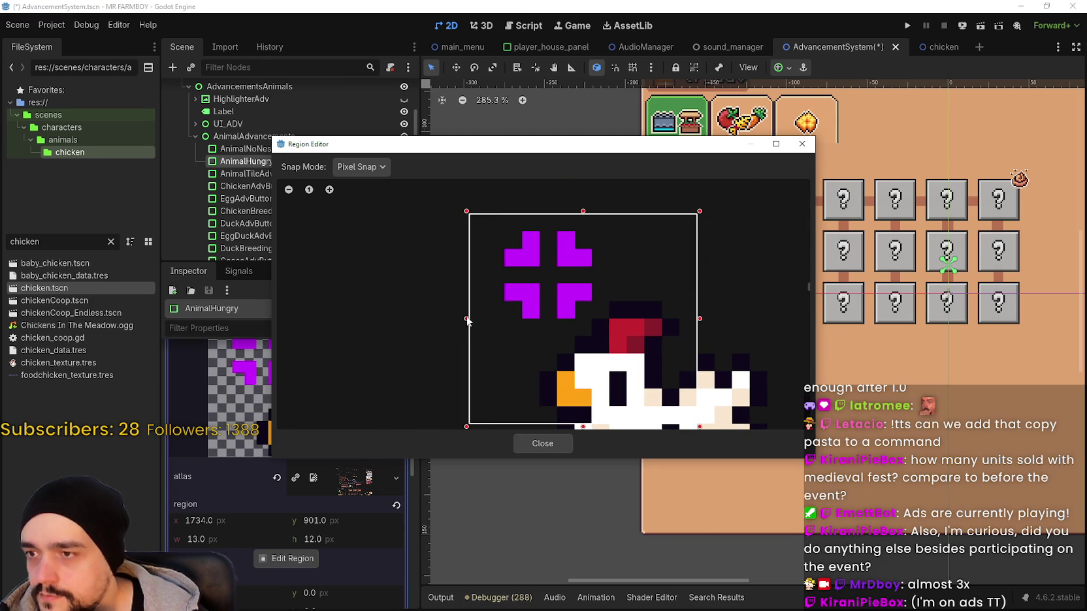
{"action": "left_click_drag", "start_coordinate": [472, 320], "coordinate": [484, 320]}
{"action": "left_click_drag", "start_coordinate": [461, 144], "coordinate": [464, 140]}
{"action": "scroll", "coordinate": [516, 235], "scroll_direction": "up", "scroll_amount": 2}
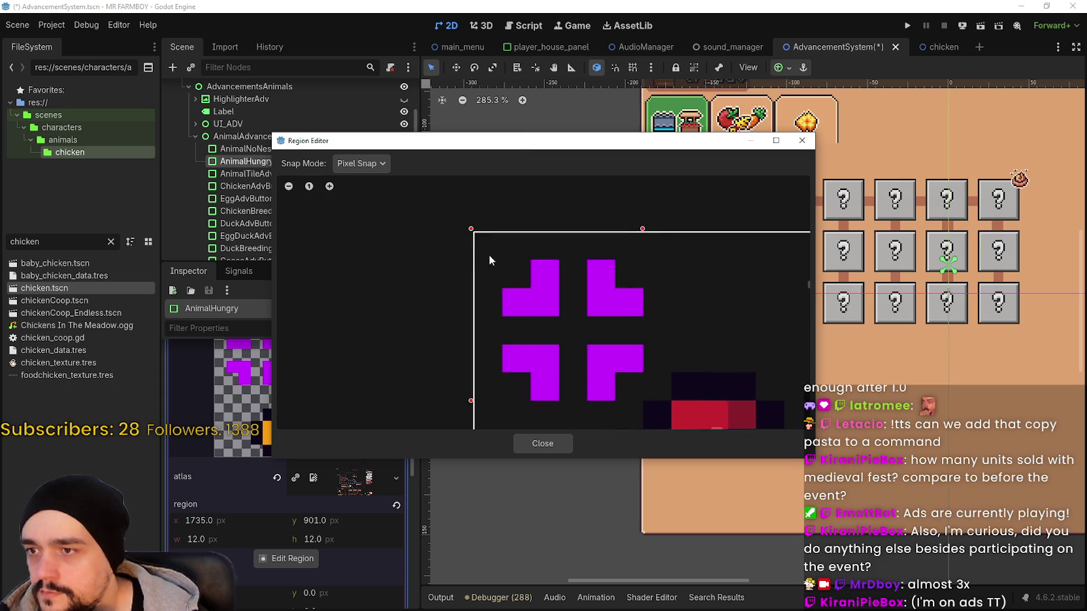
{"action": "mouse_move", "coordinate": [637, 228]}
{"action": "left_mouse_down"}
{"action": "mouse_move", "coordinate": [635, 250]}
{"action": "mouse_move", "coordinate": [636, 202]}
{"action": "left_mouse_up"}
{"action": "scroll", "coordinate": [567, 343], "scroll_direction": "down", "scroll_amount": 1}
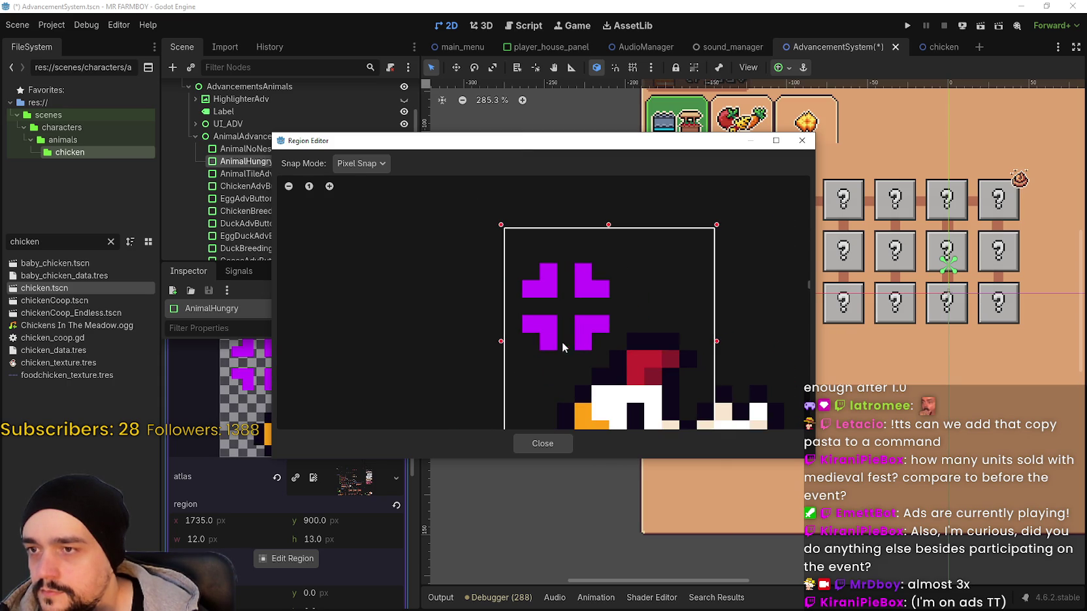
{"action": "left_click_drag", "start_coordinate": [501, 341], "coordinate": [494, 343]}
{"action": "scroll", "coordinate": [509, 325], "scroll_direction": "down", "scroll_amount": 1}
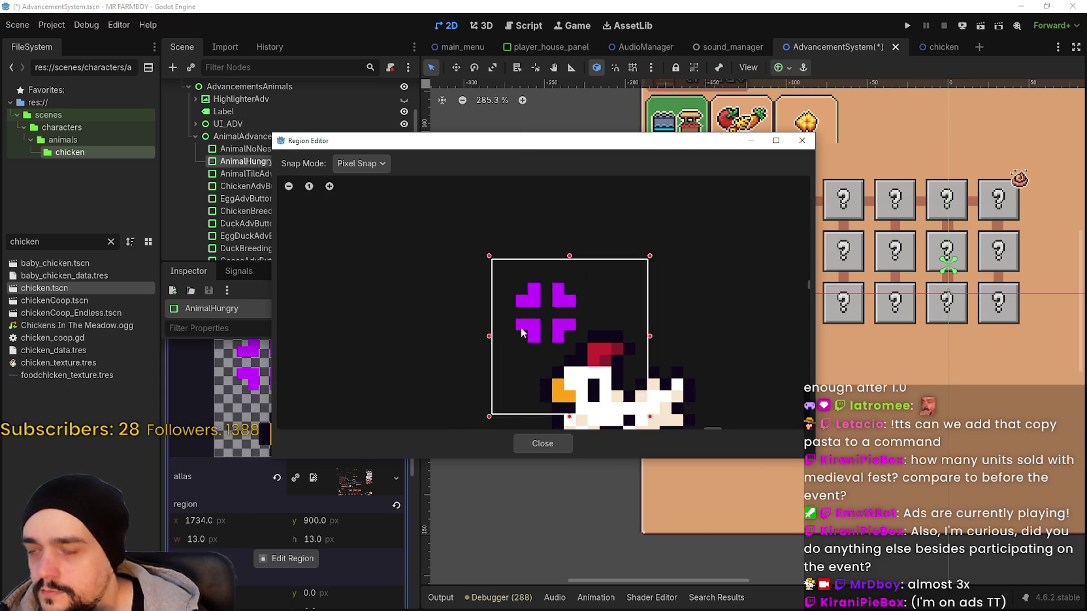
{"action": "scroll", "coordinate": [624, 365], "scroll_direction": "down", "scroll_amount": 1}
Trim the right, bottom and top edges back to a 12×12 crop and close the editor.
{"action": "mouse_move", "coordinate": [454, 136]}
{"action": "left_mouse_down"}
{"action": "mouse_move", "coordinate": [454, 101]}
{"action": "mouse_move", "coordinate": [455, 130]}
{"action": "mouse_move", "coordinate": [615, 95]}
{"action": "left_mouse_up"}
{"action": "scroll", "coordinate": [740, 344], "scroll_direction": "up", "scroll_amount": 3}
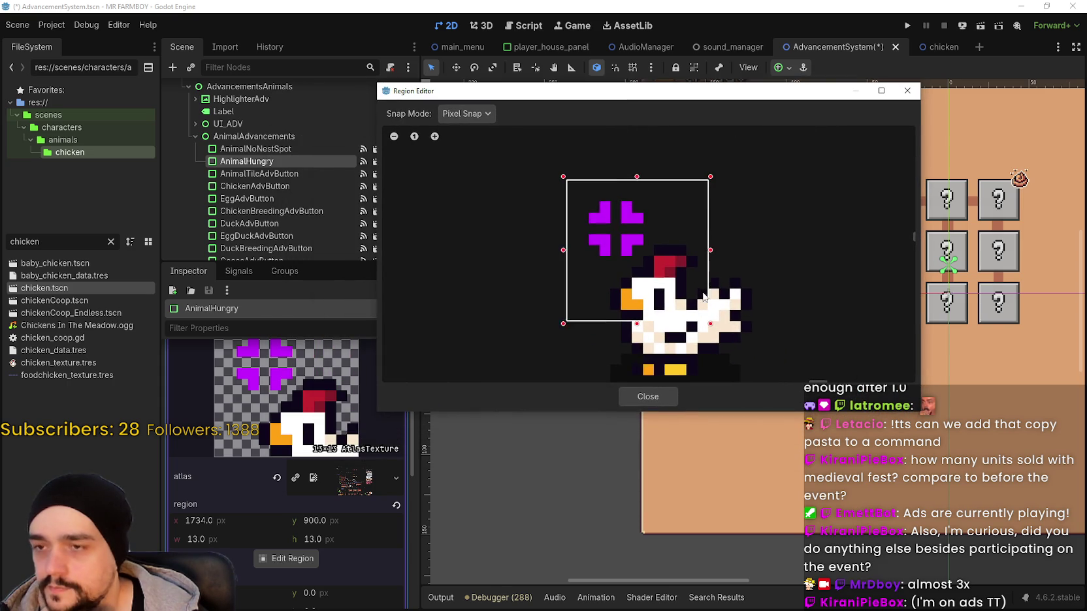
{"action": "left_click_drag", "start_coordinate": [700, 257], "coordinate": [696, 258]}
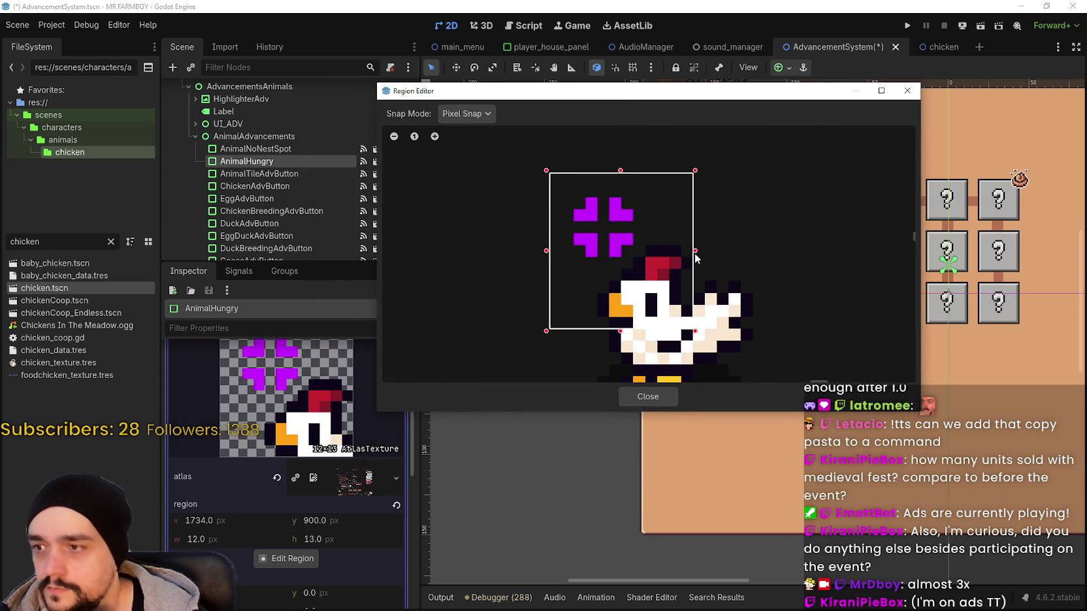
{"action": "left_click_drag", "start_coordinate": [621, 332], "coordinate": [621, 322]}
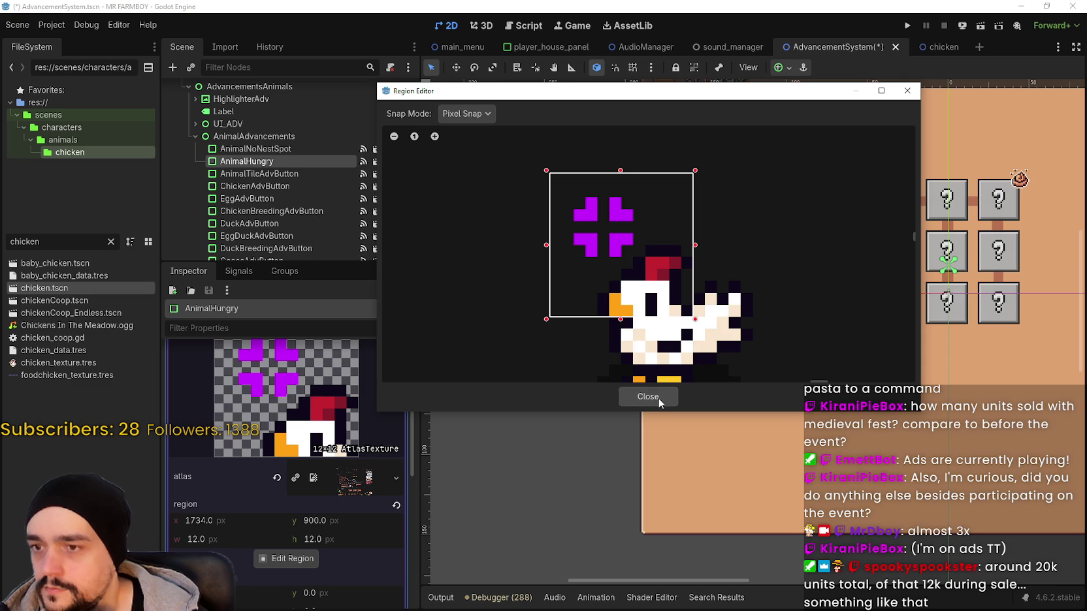
{"action": "left_click_drag", "start_coordinate": [621, 178], "coordinate": [623, 187]}
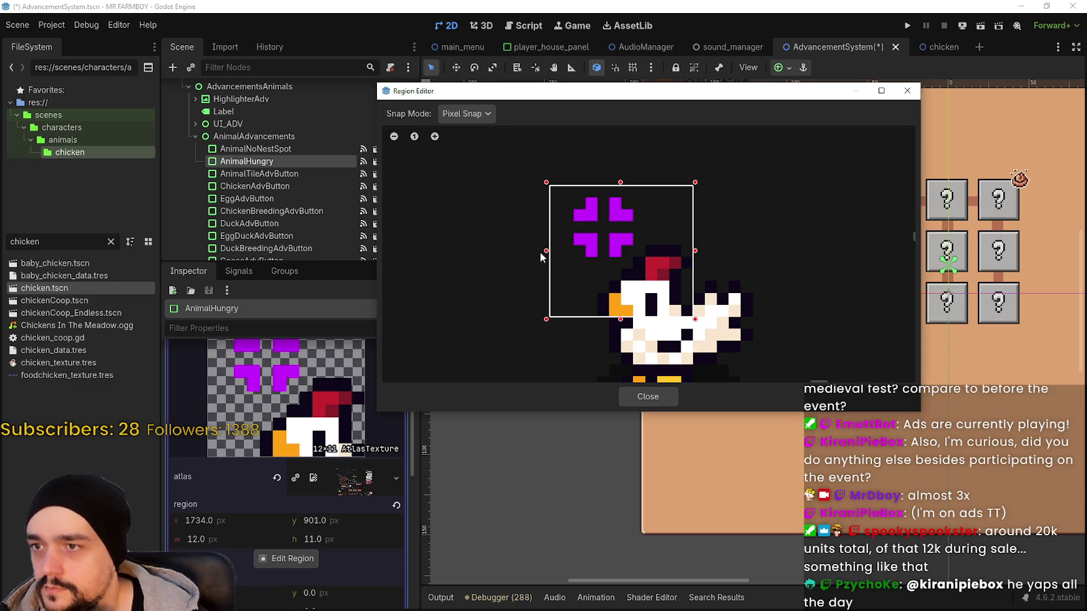
{"action": "left_click_drag", "start_coordinate": [555, 253], "coordinate": [560, 252]}
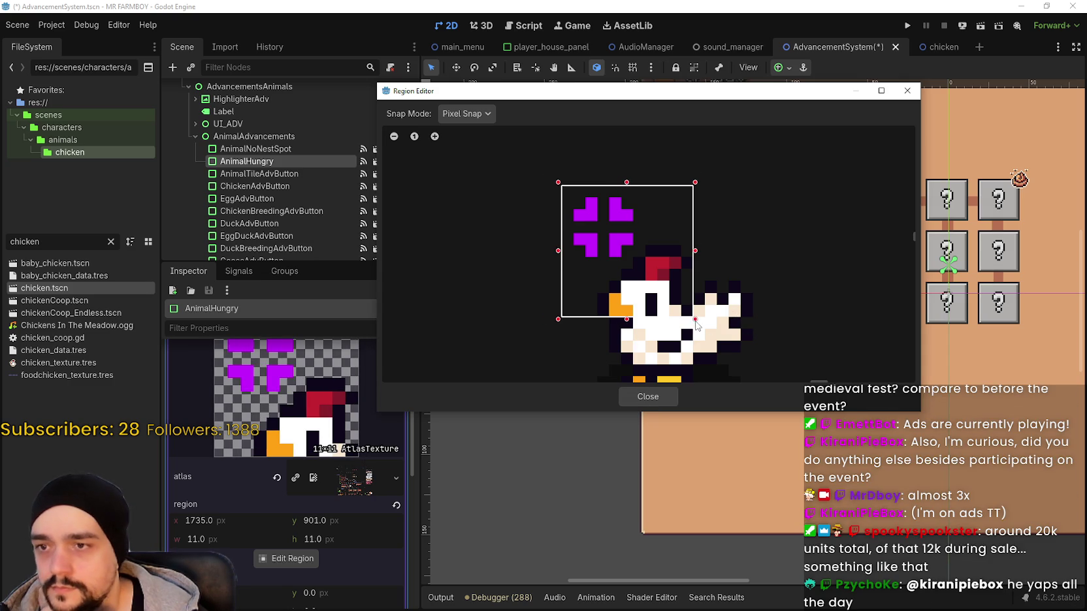
{"action": "left_click_drag", "start_coordinate": [697, 325], "coordinate": [703, 328]}
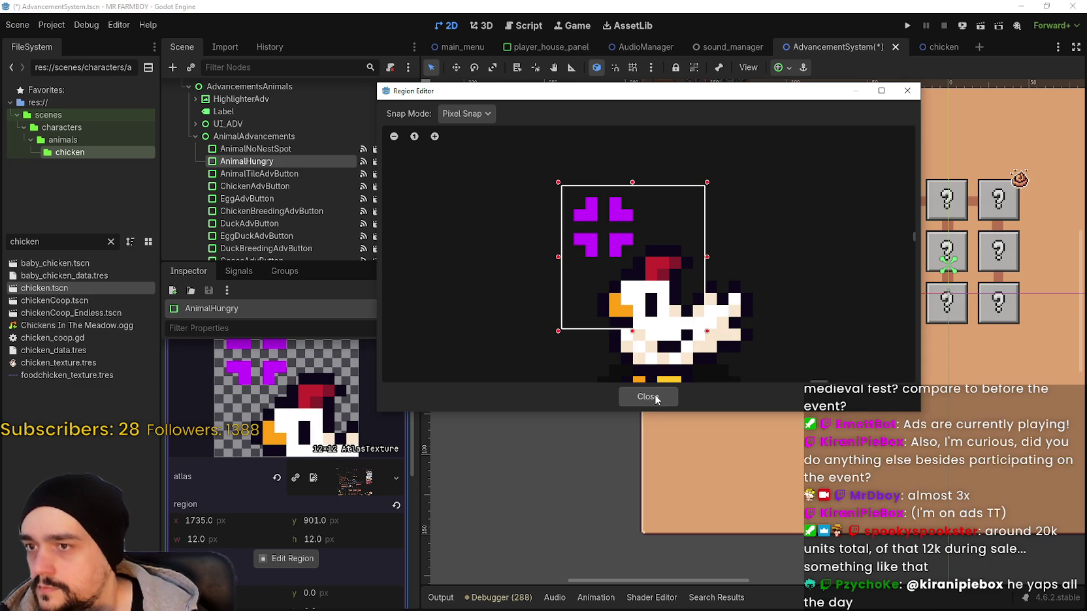
{"action": "left_click", "coordinate": [654, 395]}
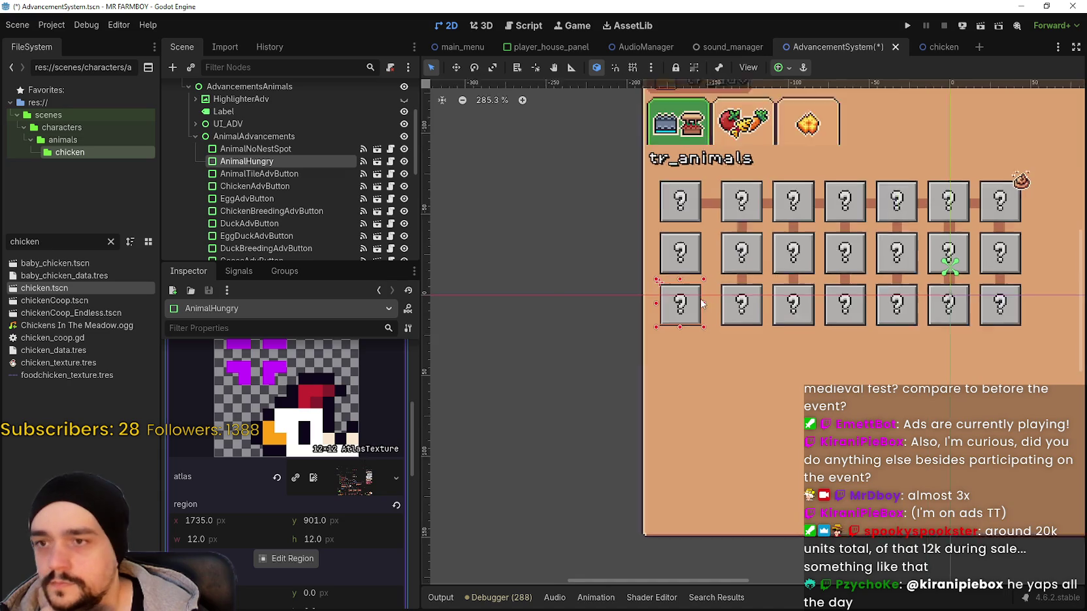
Compare with AnimalNoNestSpot's red-icon texture, then reselect AnimalHungry and expand its texture.
{"action": "scroll", "coordinate": [291, 470], "scroll_direction": "up", "scroll_amount": 2}
{"action": "scroll", "coordinate": [292, 470], "scroll_direction": "up", "scroll_amount": 1}
{"action": "left_click", "coordinate": [346, 423]}
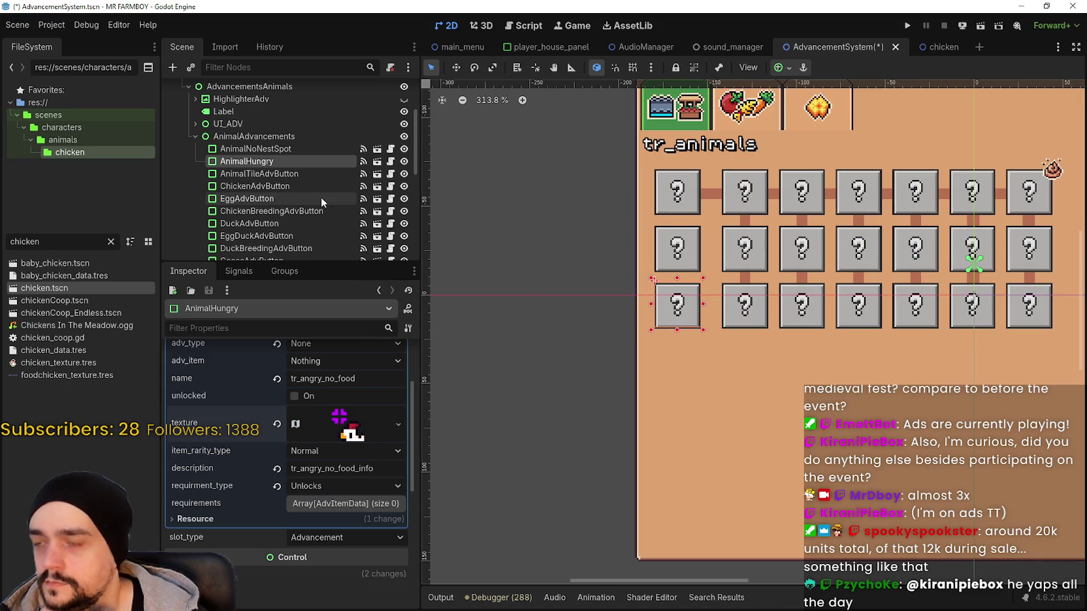
{"action": "left_click", "coordinate": [278, 150]}
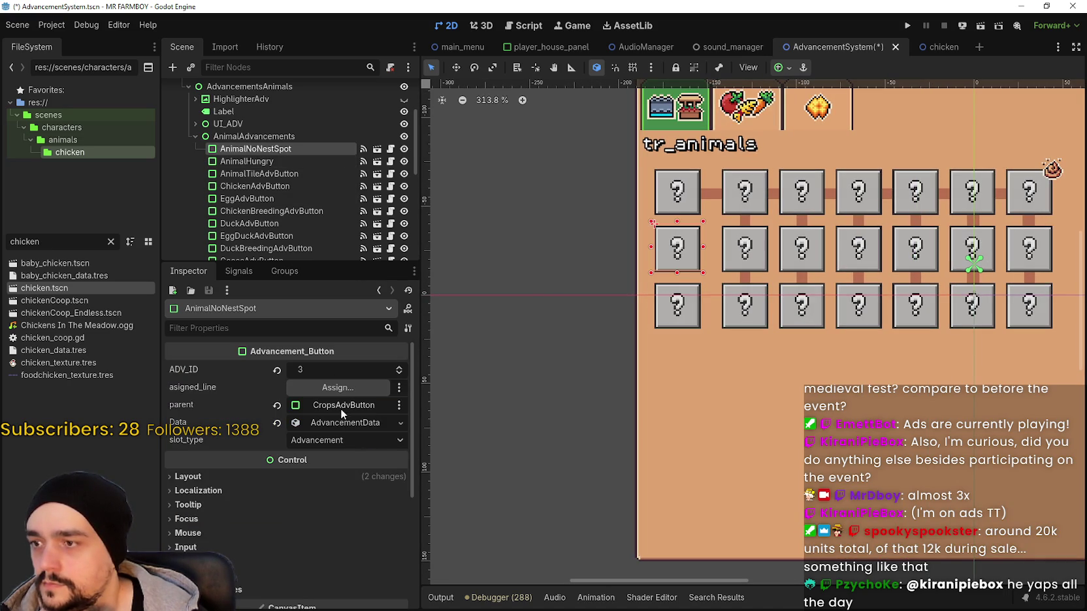
{"action": "left_click", "coordinate": [340, 427]}
{"action": "left_click", "coordinate": [347, 526]}
{"action": "scroll", "coordinate": [357, 534], "scroll_direction": "down", "scroll_amount": 3}
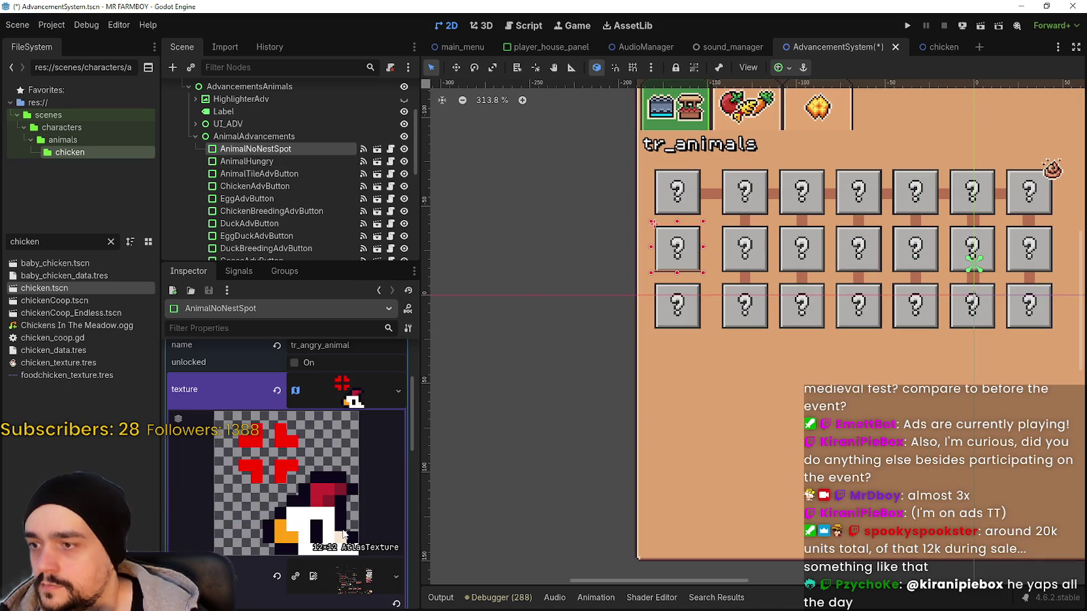
{"action": "scroll", "coordinate": [340, 476], "scroll_direction": "up", "scroll_amount": 1}
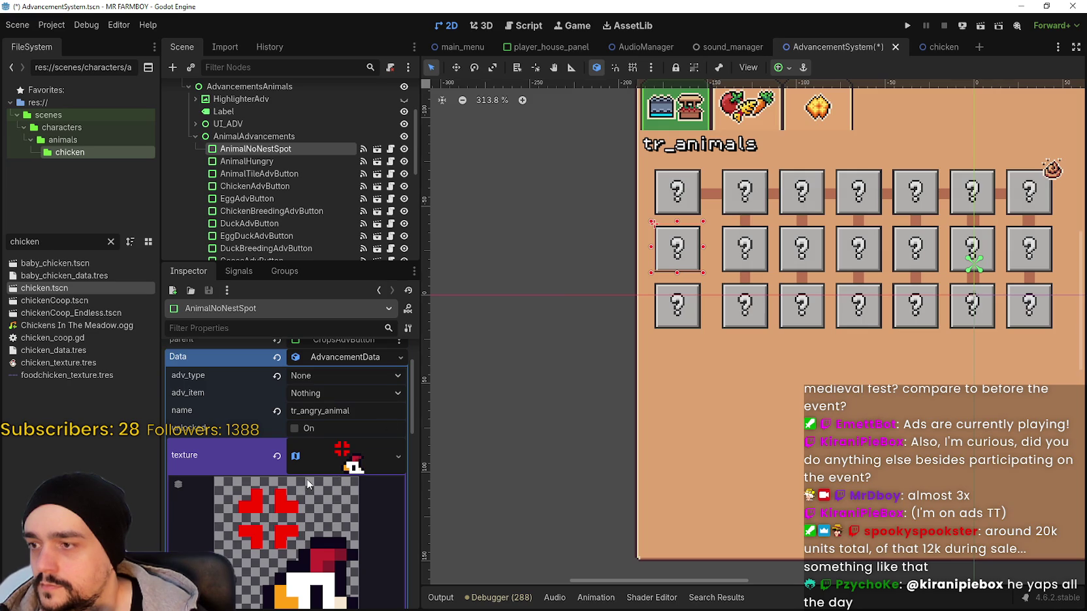
{"action": "key", "text": "Down"}
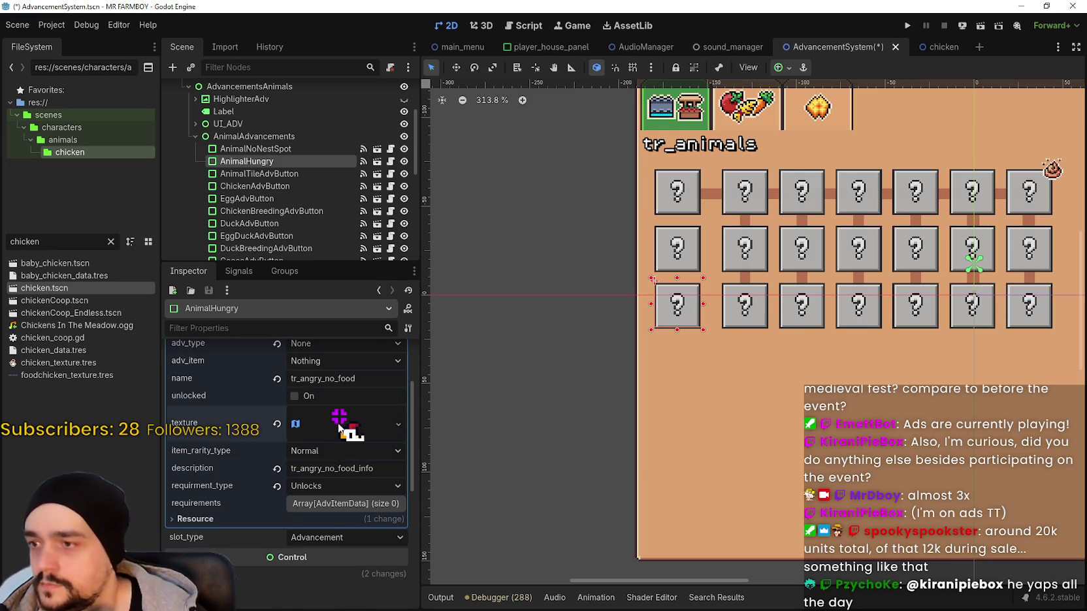
{"action": "left_click", "coordinate": [340, 426]}
{"action": "scroll", "coordinate": [301, 558], "scroll_direction": "down", "scroll_amount": 4}
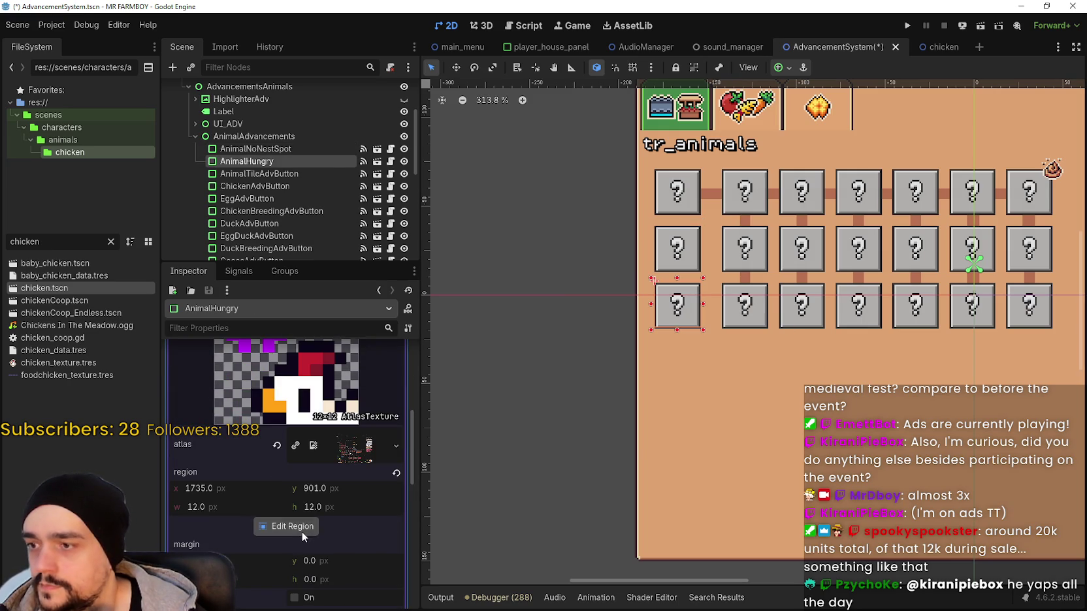
Move AnimalHungry's crop one pixel left to start at x 1734, keeping it 12×12.
{"action": "left_click", "coordinate": [302, 530]}
{"action": "scroll", "coordinate": [547, 314], "scroll_direction": "down", "scroll_amount": 3}
{"action": "scroll", "coordinate": [607, 317], "scroll_direction": "down", "scroll_amount": 6}
{"action": "scroll", "coordinate": [609, 315], "scroll_direction": "down", "scroll_amount": 3}
{"action": "scroll", "coordinate": [588, 300], "scroll_direction": "up", "scroll_amount": 8}
{"action": "scroll", "coordinate": [552, 302], "scroll_direction": "up", "scroll_amount": 8}
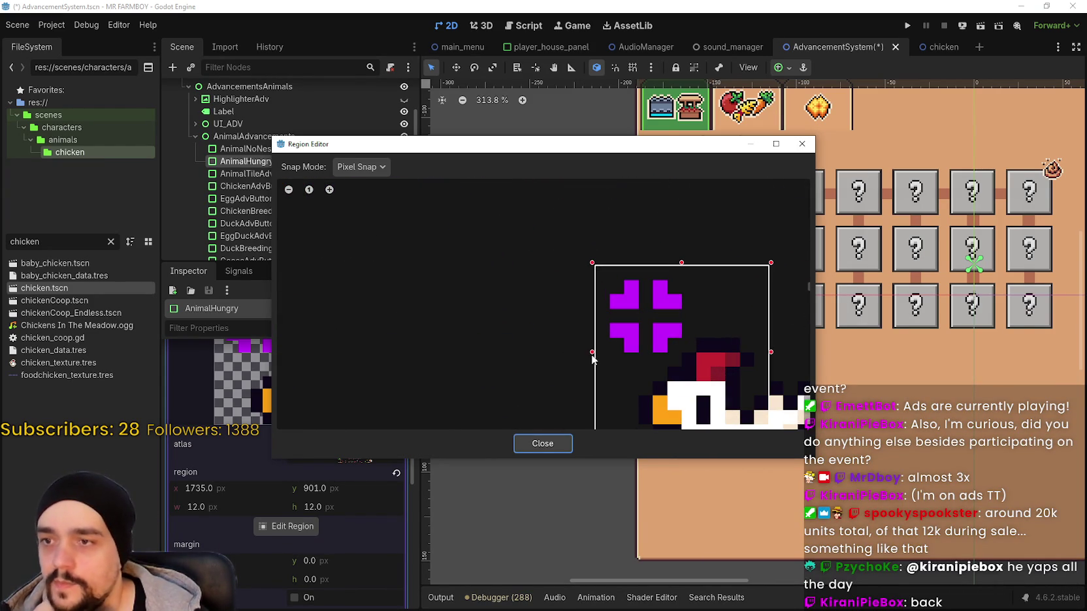
{"action": "left_click_drag", "start_coordinate": [592, 353], "coordinate": [586, 352]}
{"action": "scroll", "coordinate": [601, 262], "scroll_direction": "down", "scroll_amount": 3}
{"action": "mouse_move", "coordinate": [620, 158]}
{"action": "left_mouse_down"}
{"action": "mouse_move", "coordinate": [645, 141]}
{"action": "mouse_move", "coordinate": [734, 131]}
{"action": "left_mouse_up"}
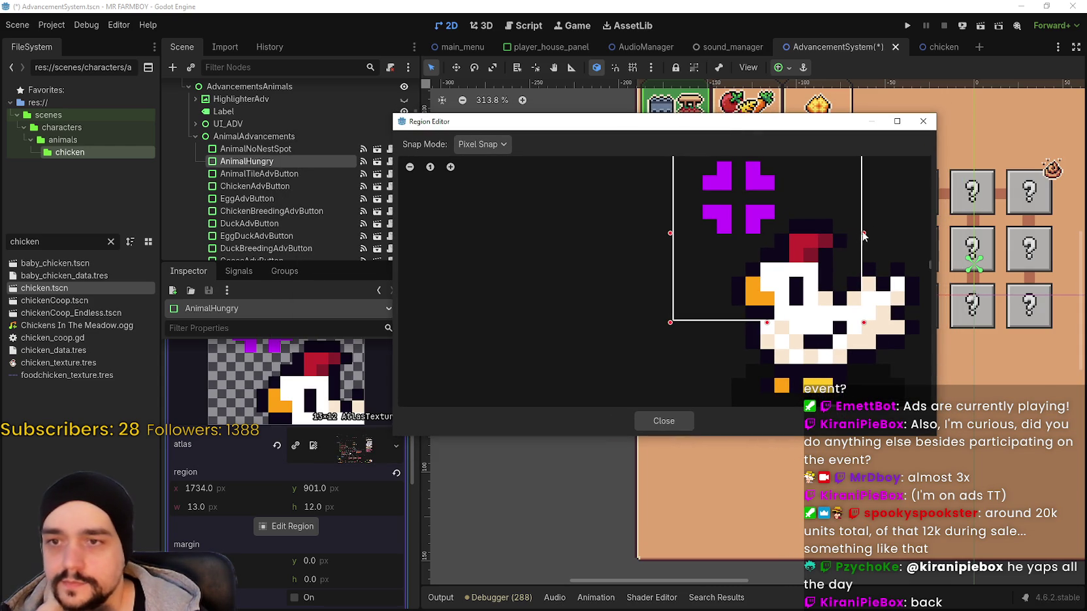
{"action": "left_click_drag", "start_coordinate": [853, 232], "coordinate": [849, 235]}
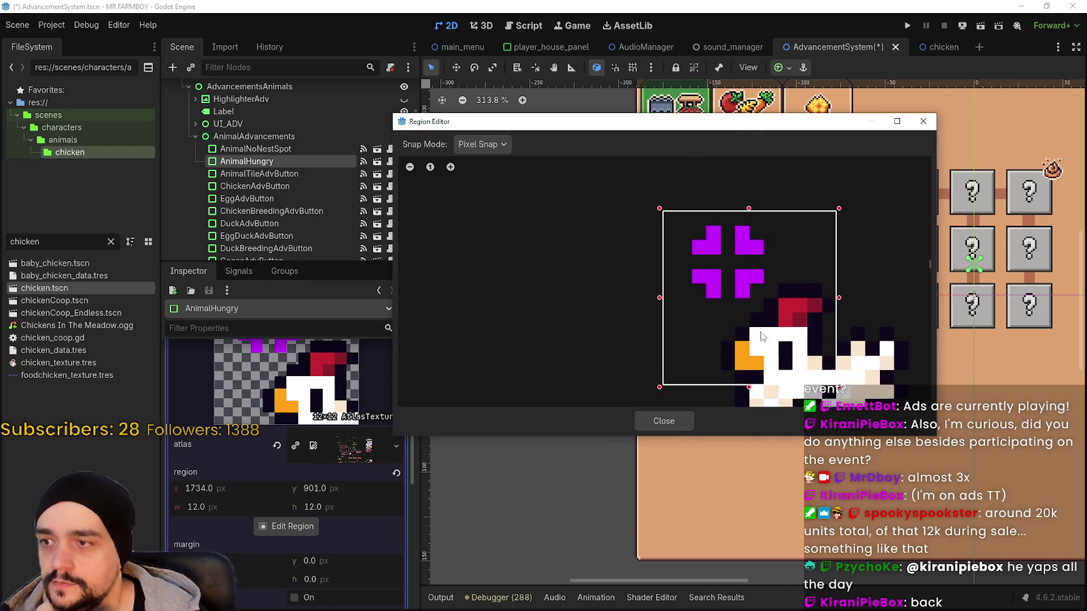
{"action": "left_click", "coordinate": [663, 421]}
{"action": "scroll", "coordinate": [321, 435], "scroll_direction": "up", "scroll_amount": 2}
{"action": "left_click", "coordinate": [346, 486]}
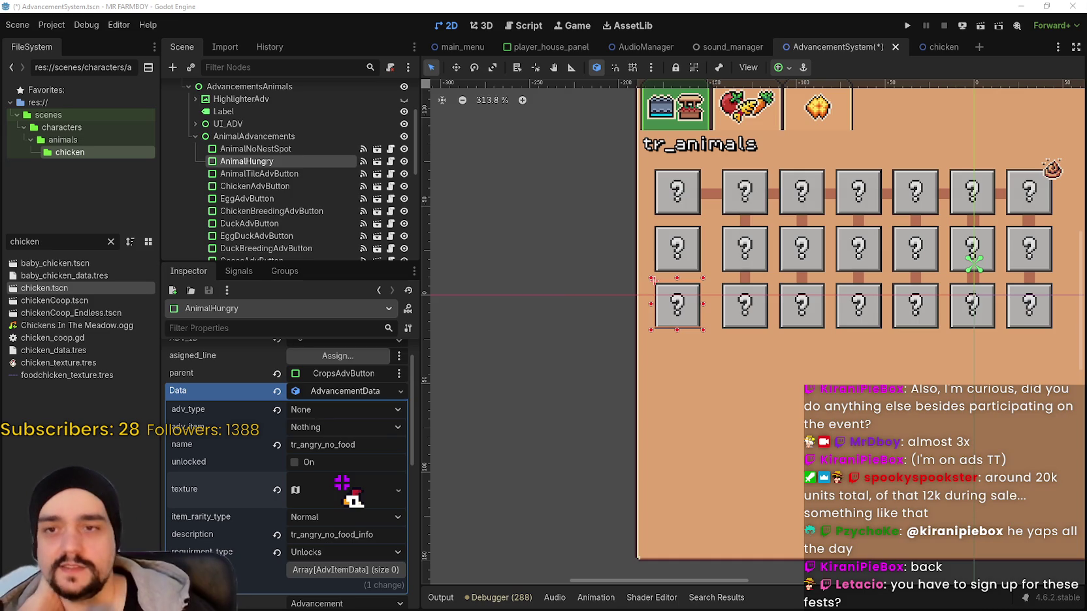
Zoom the canvas out slightly and save the AdvancementSystem scene with Ctrl+S.
{"action": "scroll", "coordinate": [653, 339], "scroll_direction": "down", "scroll_amount": 4}
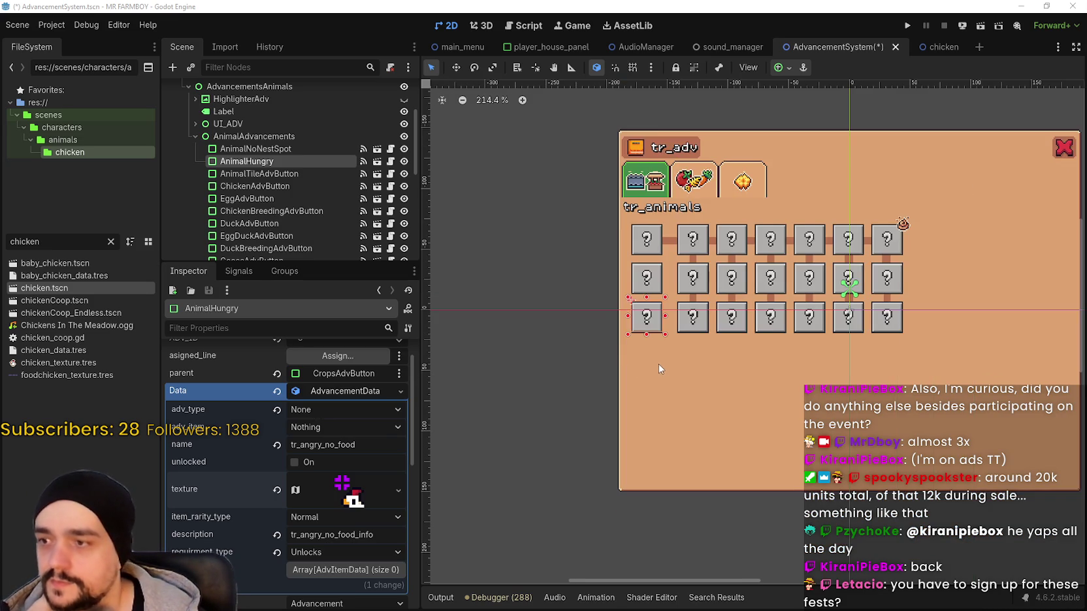
{"action": "scroll", "coordinate": [729, 351], "scroll_direction": "down", "scroll_amount": 2}
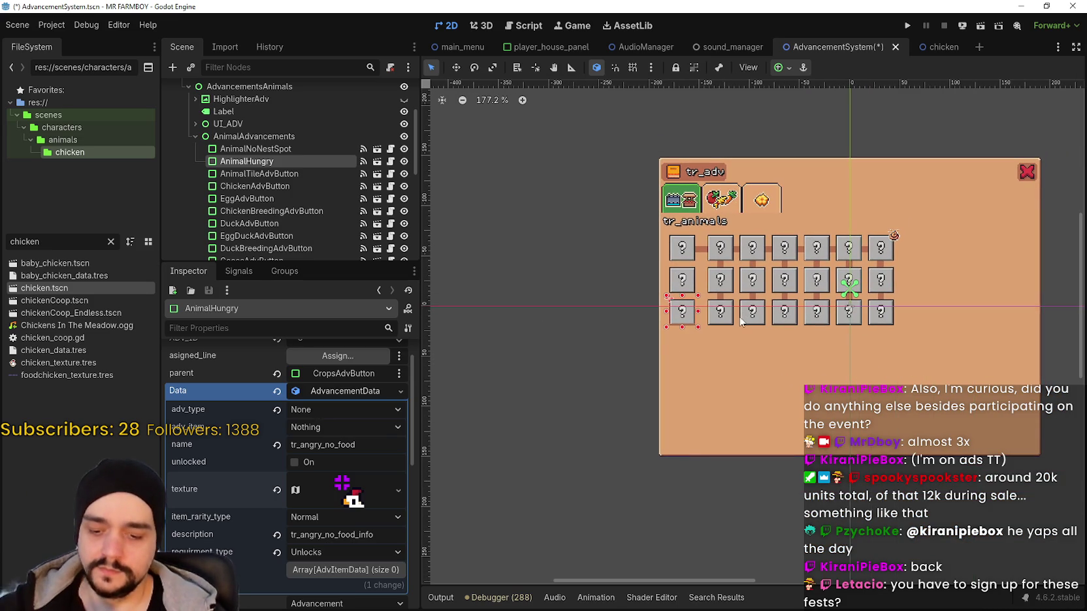
{"action": "key", "text": "ctrl+s"}
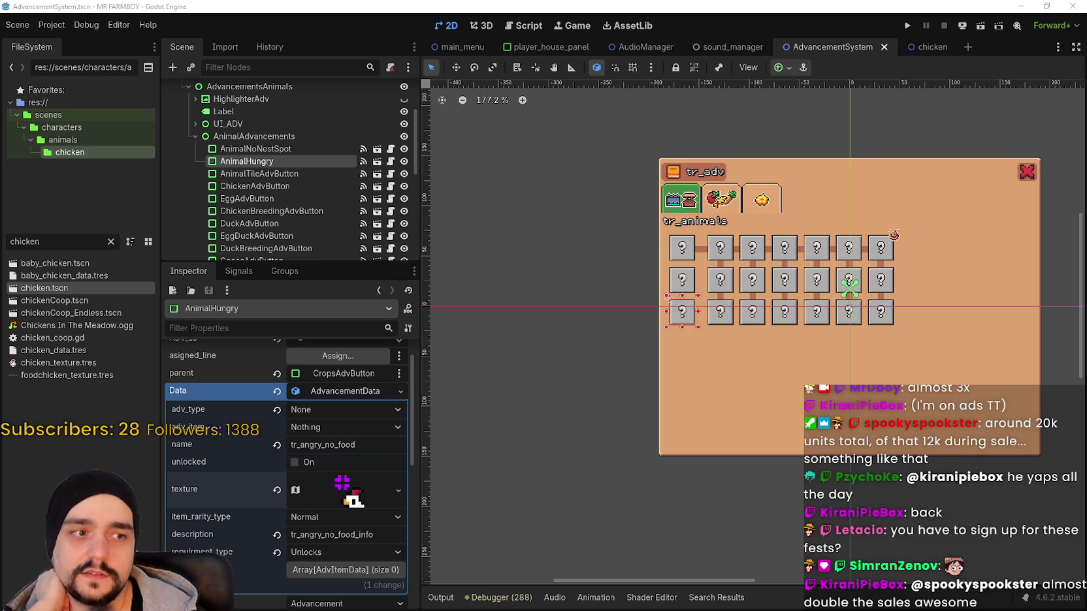
Switch to the chicken scene and resize the SpriteFrames panel to view the hungry frames.
{"action": "left_click", "coordinate": [917, 50]}
{"action": "scroll", "coordinate": [778, 259], "scroll_direction": "up", "scroll_amount": 4}
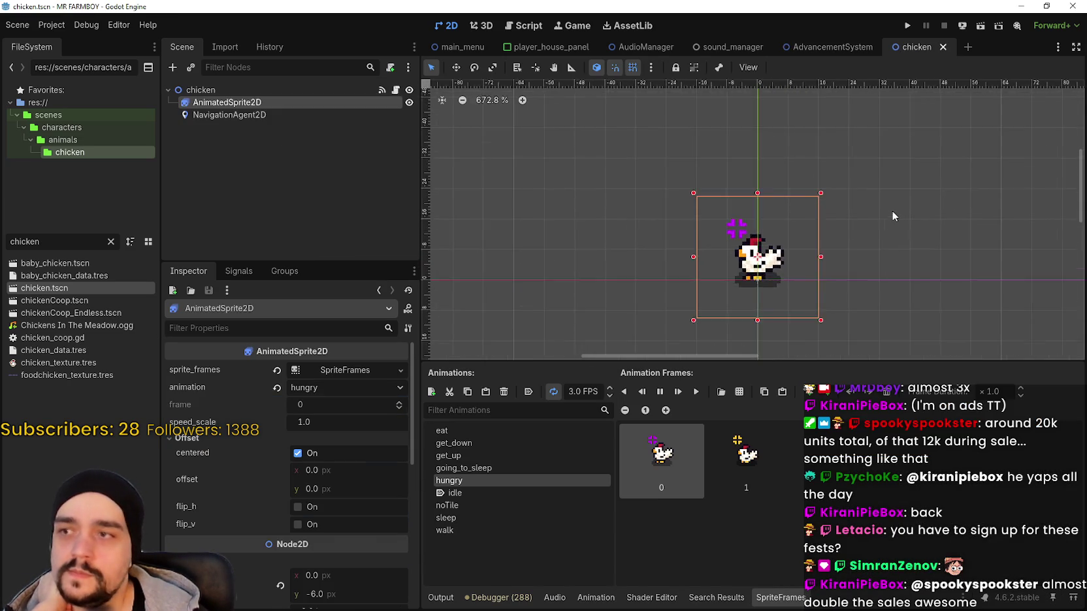
{"action": "left_click_drag", "start_coordinate": [800, 368], "coordinate": [756, 421]}
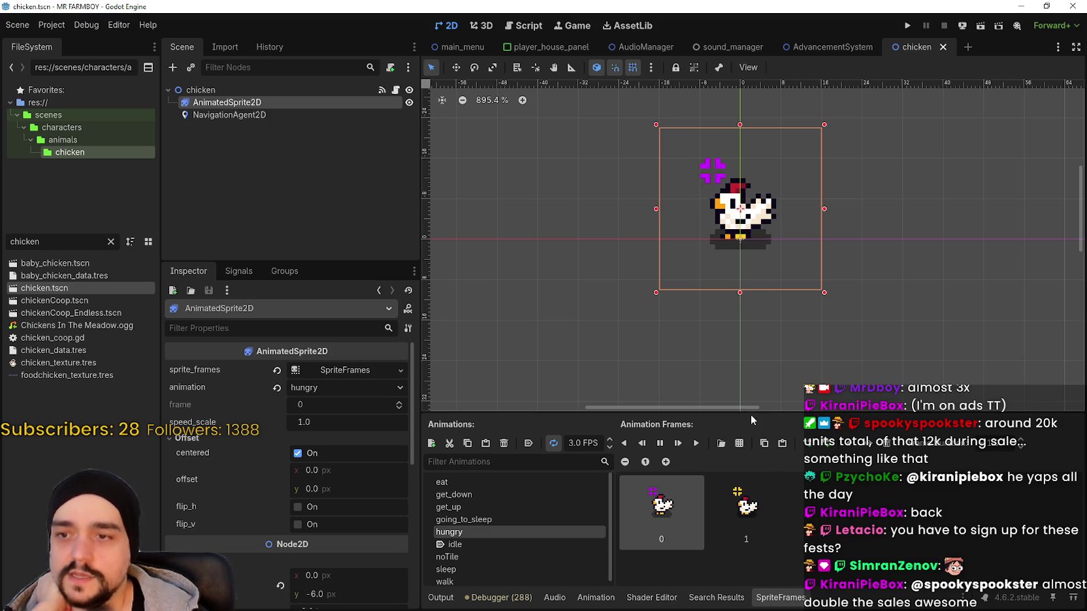
{"action": "left_click_drag", "start_coordinate": [751, 413], "coordinate": [752, 325]}
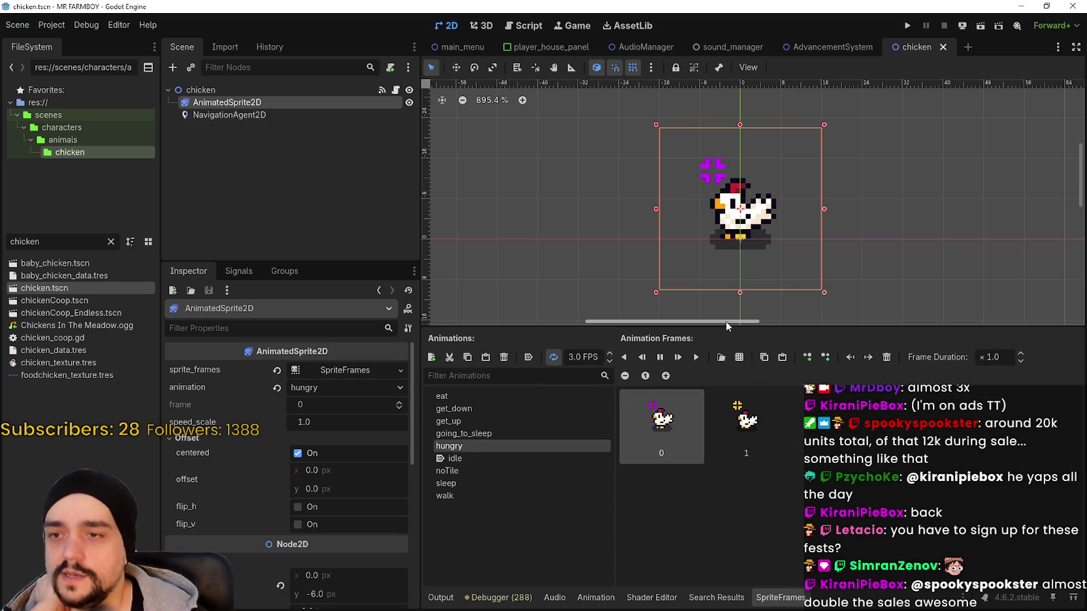
{"action": "scroll", "coordinate": [868, 207], "scroll_direction": "down", "scroll_amount": 3}
{"action": "left_click_drag", "start_coordinate": [890, 325], "coordinate": [906, 399]}
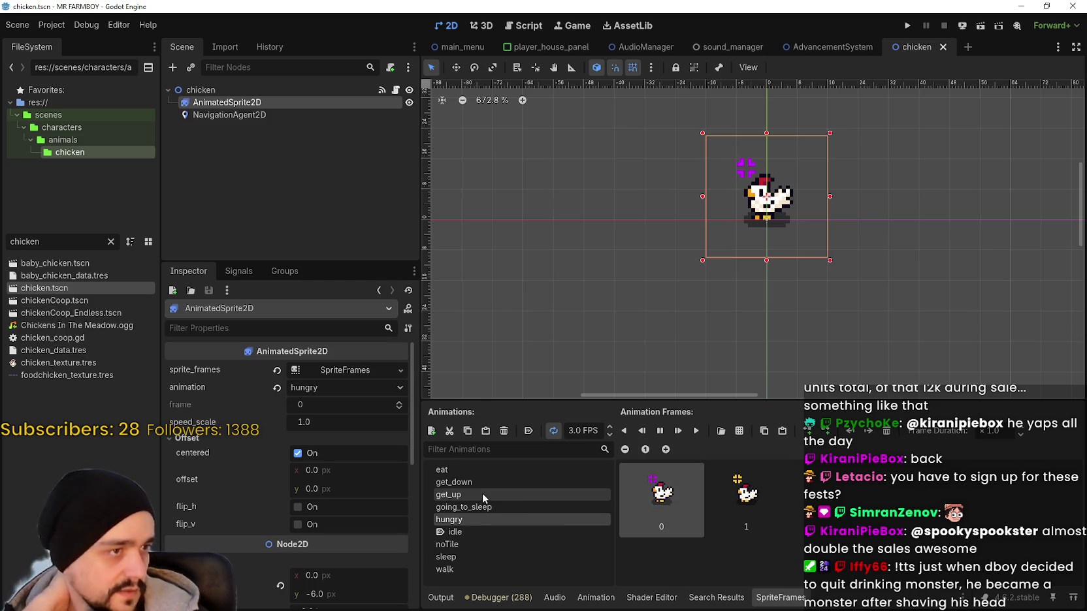
Zoom the canvas on the chicken sprite and open its animalNPC.gd script.
{"action": "scroll", "coordinate": [738, 207], "scroll_direction": "up", "scroll_amount": 4}
{"action": "scroll", "coordinate": [767, 196], "scroll_direction": "down", "scroll_amount": 3}
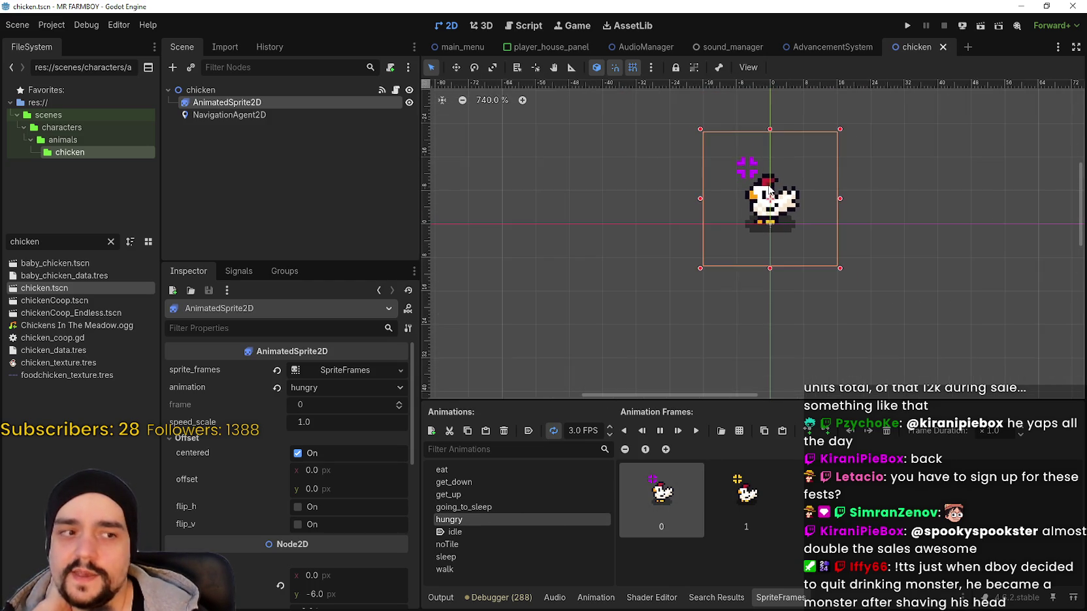
{"action": "scroll", "coordinate": [761, 215], "scroll_direction": "up", "scroll_amount": 2}
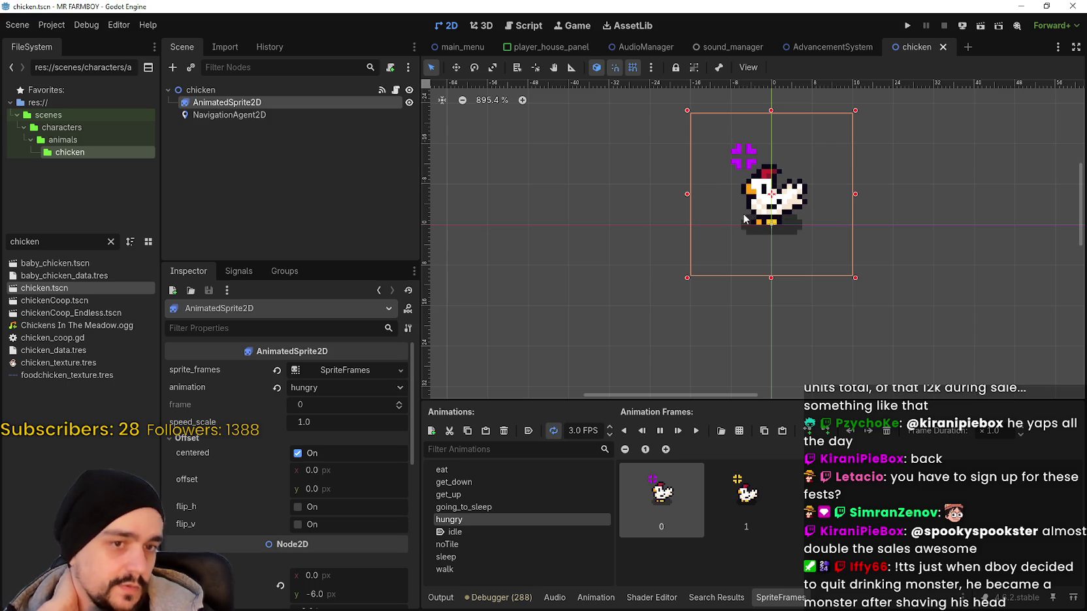
{"action": "scroll", "coordinate": [663, 196], "scroll_direction": "down", "scroll_amount": 2}
{"action": "left_click", "coordinate": [396, 89]}
Browse animalNPC.gd's walking code around lines 232–243.
{"action": "scroll", "coordinate": [900, 258], "scroll_direction": "down", "scroll_amount": 2}
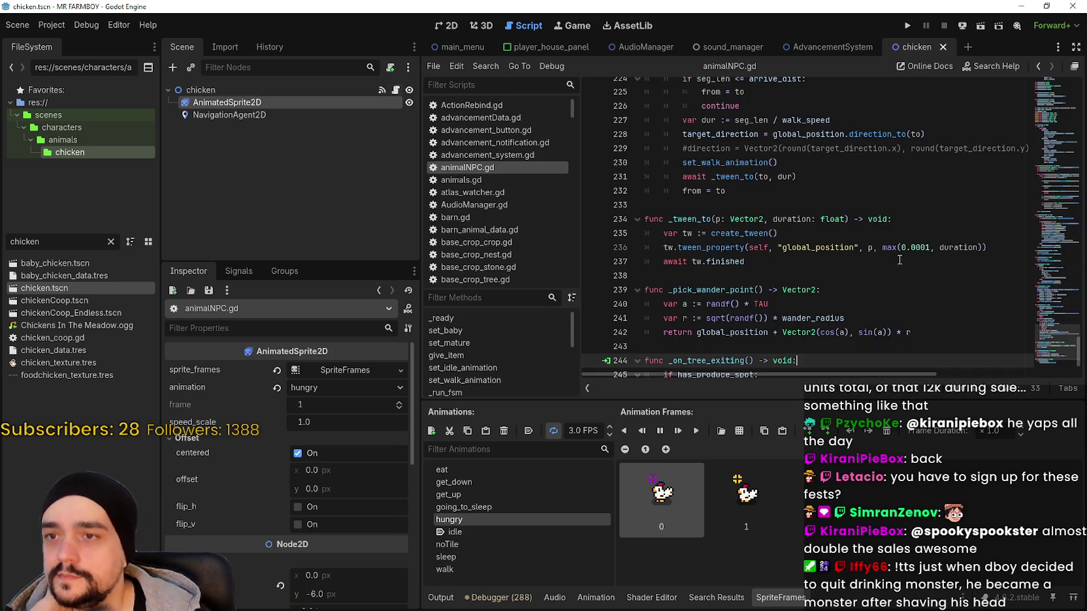
{"action": "left_click", "coordinate": [826, 274]}
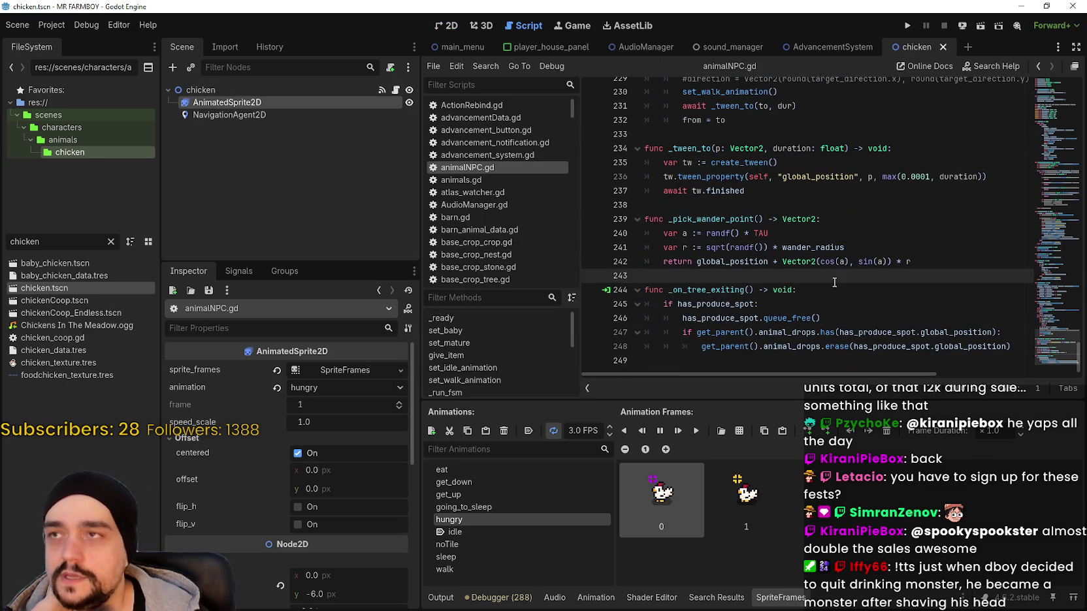
{"action": "left_click", "coordinate": [786, 204]}
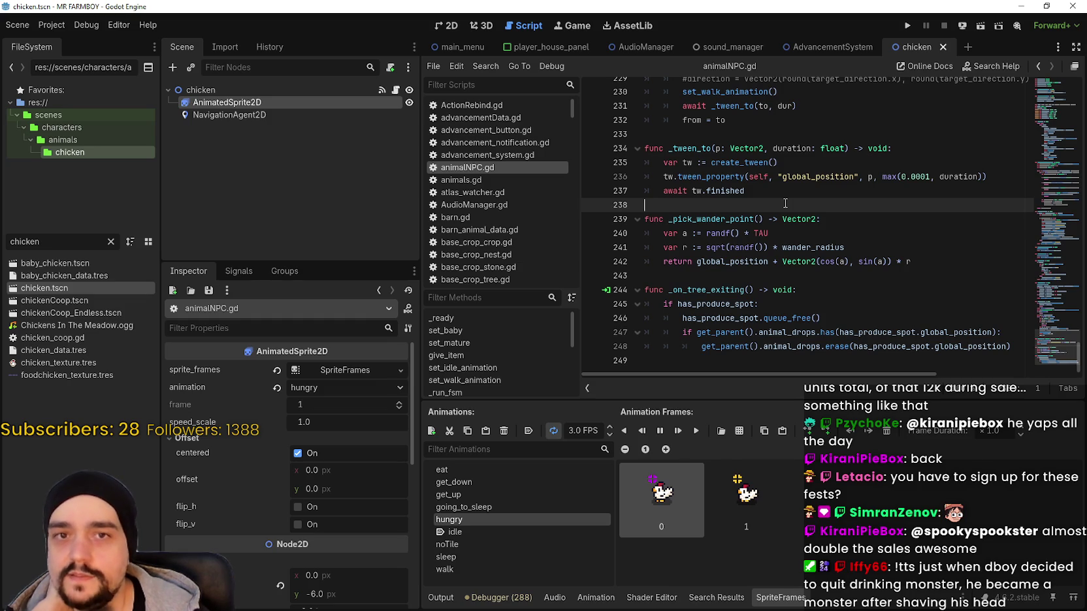
{"action": "scroll", "coordinate": [782, 233], "scroll_direction": "up", "scroll_amount": 3}
{"action": "left_click", "coordinate": [782, 248]}
{"action": "left_click", "coordinate": [803, 261]}
{"action": "scroll", "coordinate": [803, 262], "scroll_direction": "up", "scroll_amount": 2}
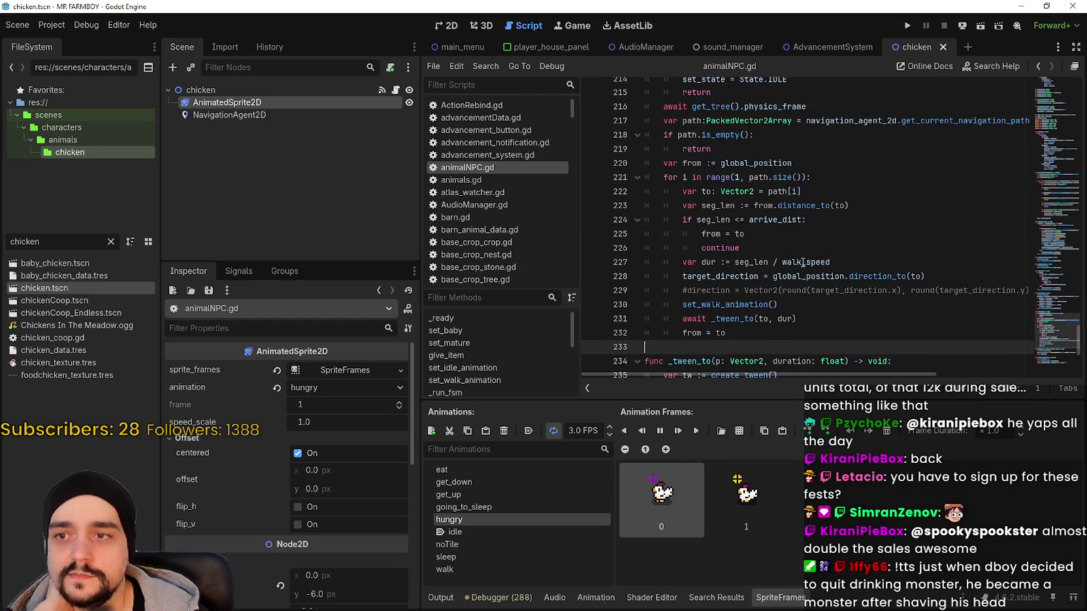
{"action": "scroll", "coordinate": [803, 262], "scroll_direction": "up", "scroll_amount": 1}
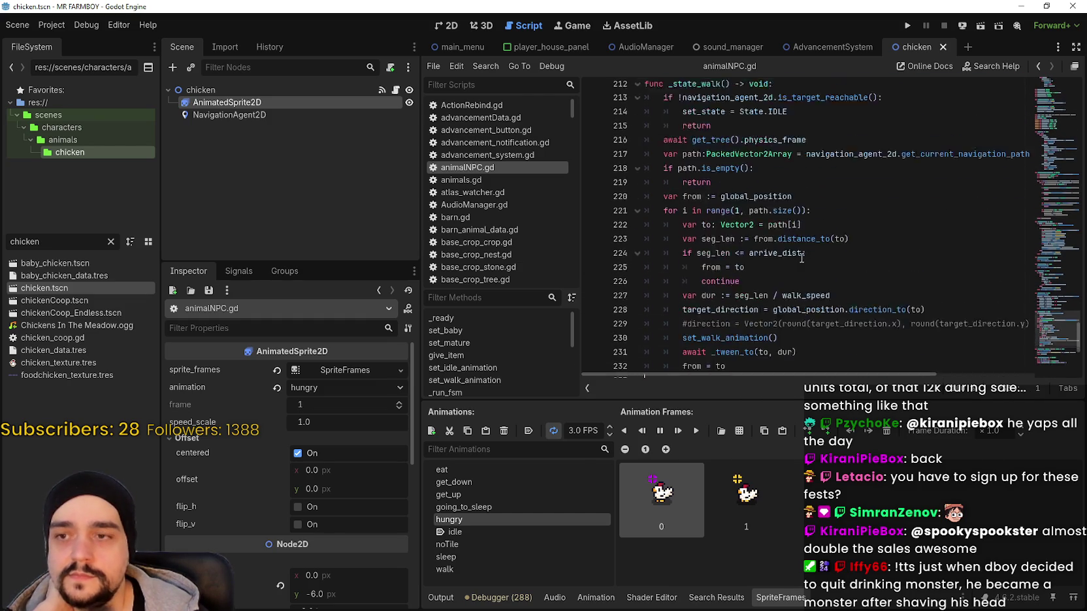
Select code from the end of line 232, scroll on, then return to the SteamDB charts browser.
{"action": "scroll", "coordinate": [784, 270], "scroll_direction": "down", "scroll_amount": 2}
{"action": "left_click", "coordinate": [760, 282]}
{"action": "mouse_move", "coordinate": [759, 282]}
{"action": "left_mouse_down"}
{"action": "mouse_move", "coordinate": [681, 230]}
{"action": "mouse_move", "coordinate": [645, 251]}
{"action": "mouse_move", "coordinate": [642, 270]}
{"action": "left_mouse_up"}
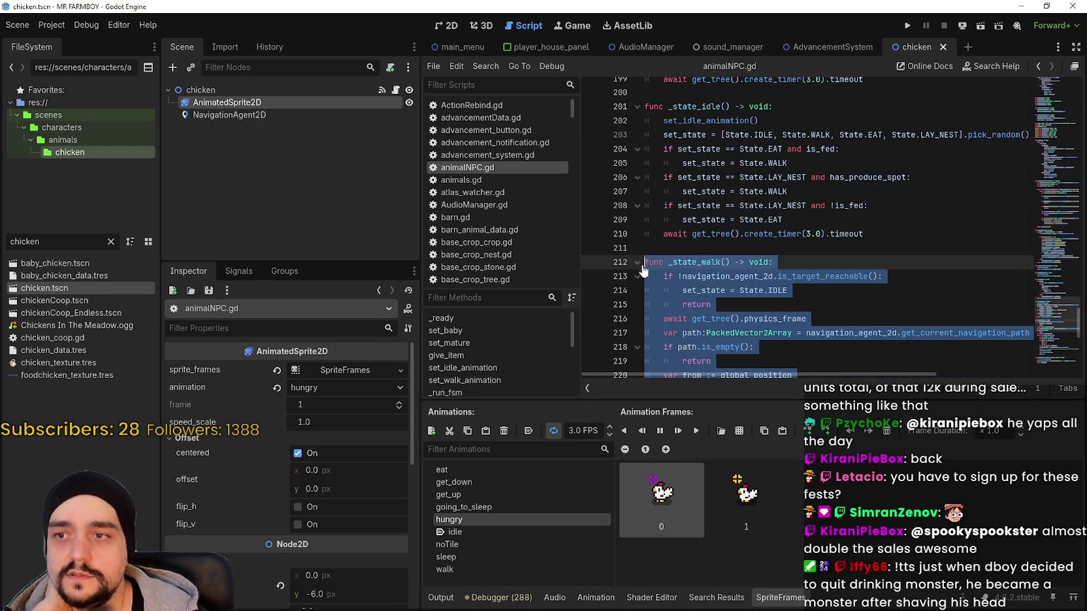
{"action": "left_click", "coordinate": [659, 249]}
{"action": "scroll", "coordinate": [713, 260], "scroll_direction": "down", "scroll_amount": 2}
{"action": "scroll", "coordinate": [713, 261], "scroll_direction": "down", "scroll_amount": 3}
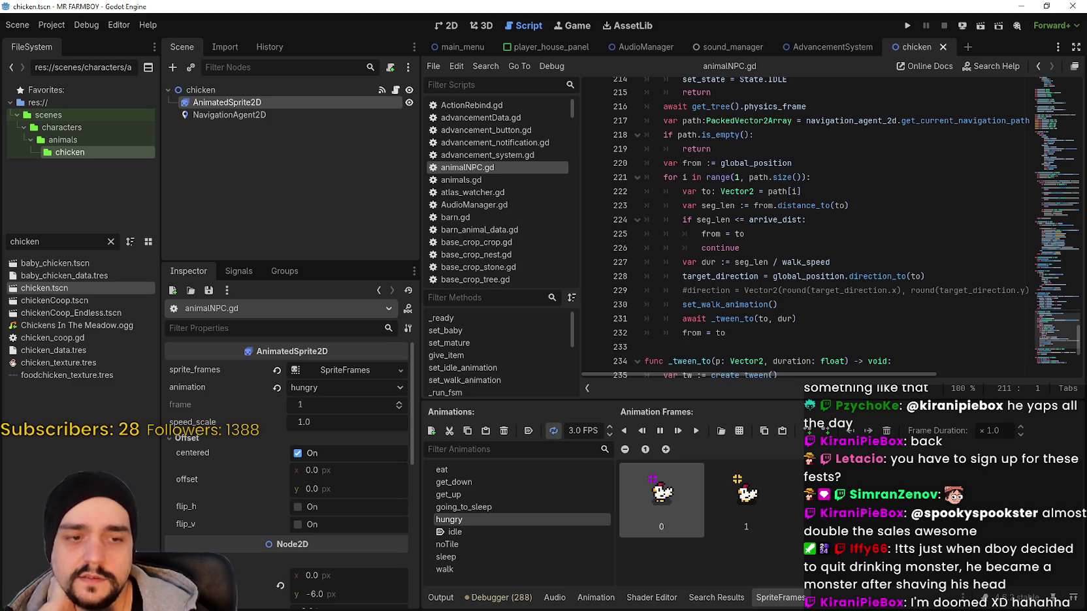
{"action": "key", "text": "alt+Tab"}
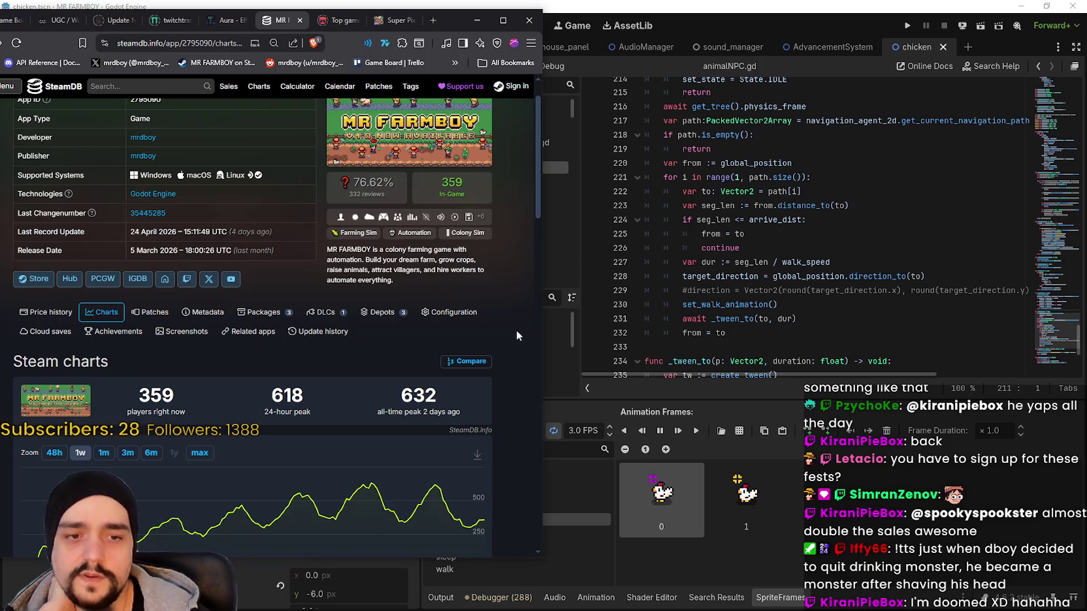
Widen the MR FARMBOY player chart from 3 to 6 months, then minimize the browser back to Godot.
{"action": "scroll", "coordinate": [651, 260], "scroll_direction": "down", "scroll_amount": 3}
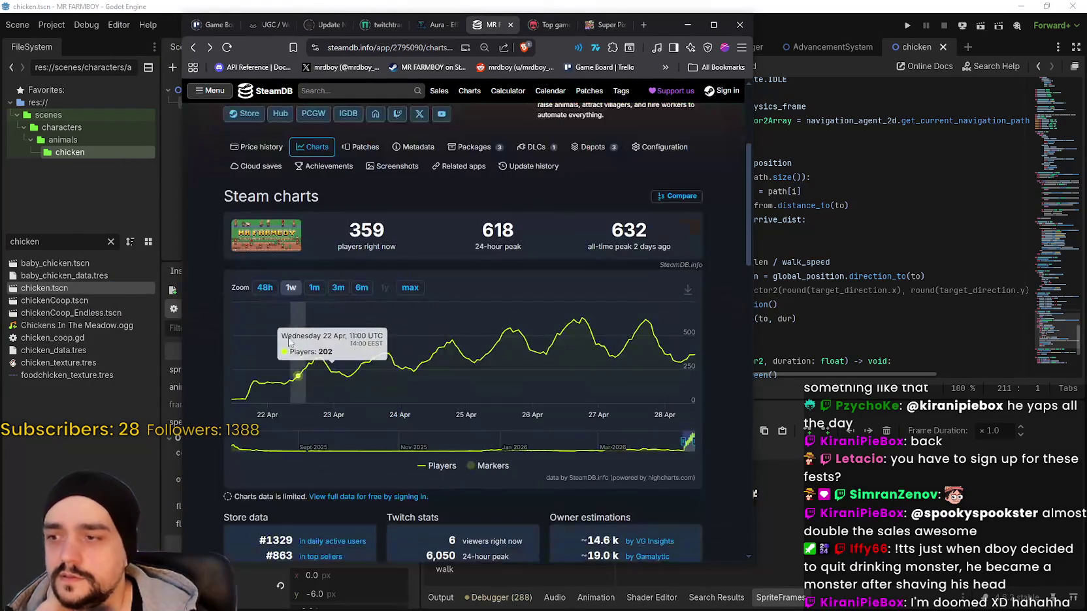
{"action": "left_click", "coordinate": [337, 289]}
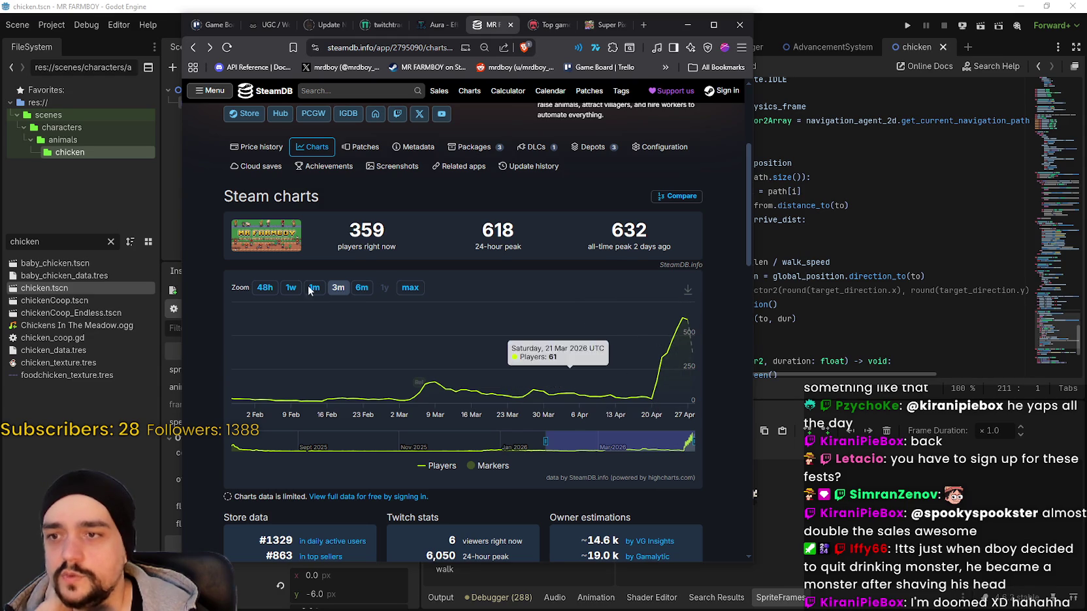
{"action": "left_click", "coordinate": [361, 287]}
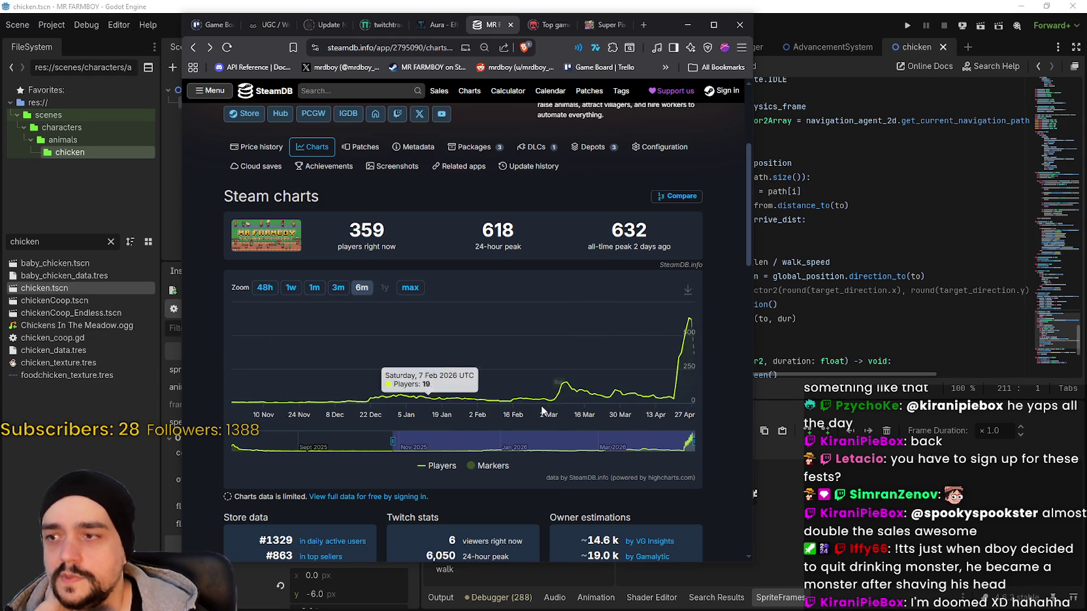
{"action": "left_click_drag", "start_coordinate": [667, 24], "coordinate": [842, 14]}
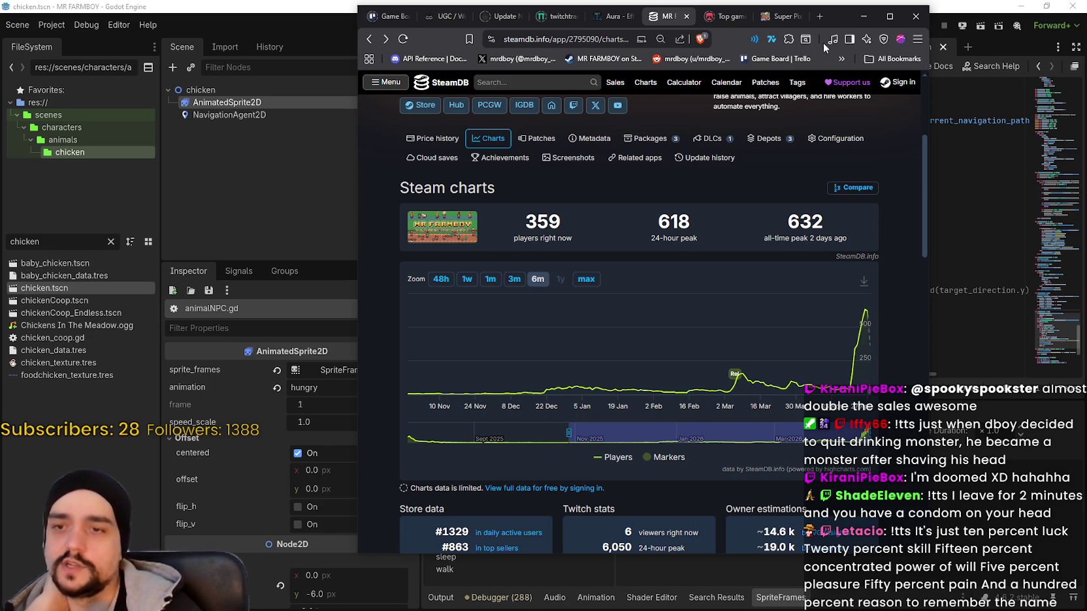
{"action": "left_click", "coordinate": [864, 16]}
{"action": "left_click", "coordinate": [799, 234]}
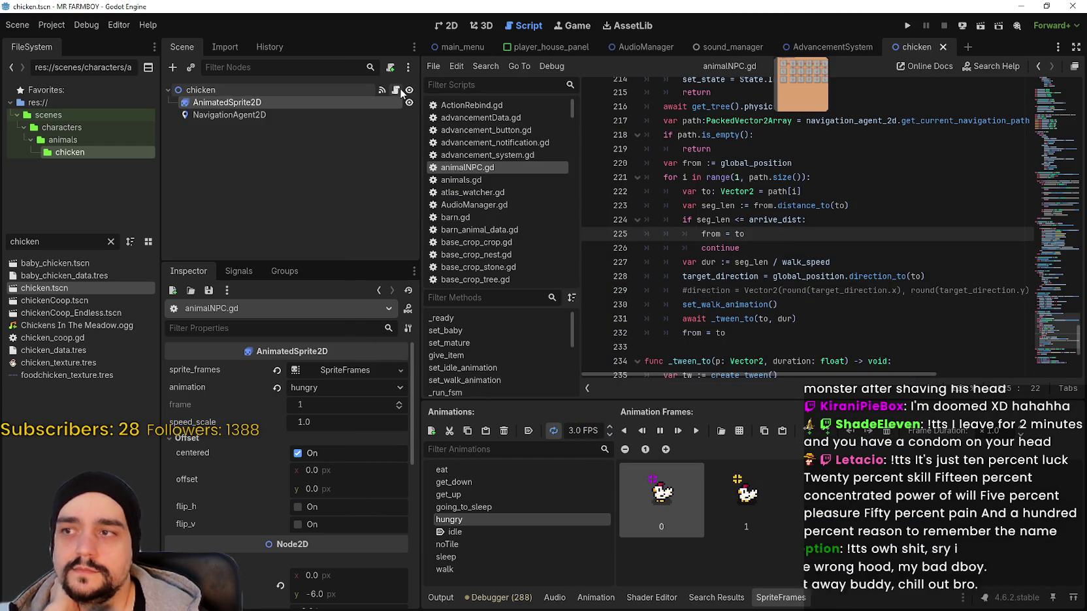
{"action": "left_click", "coordinate": [853, 290]}
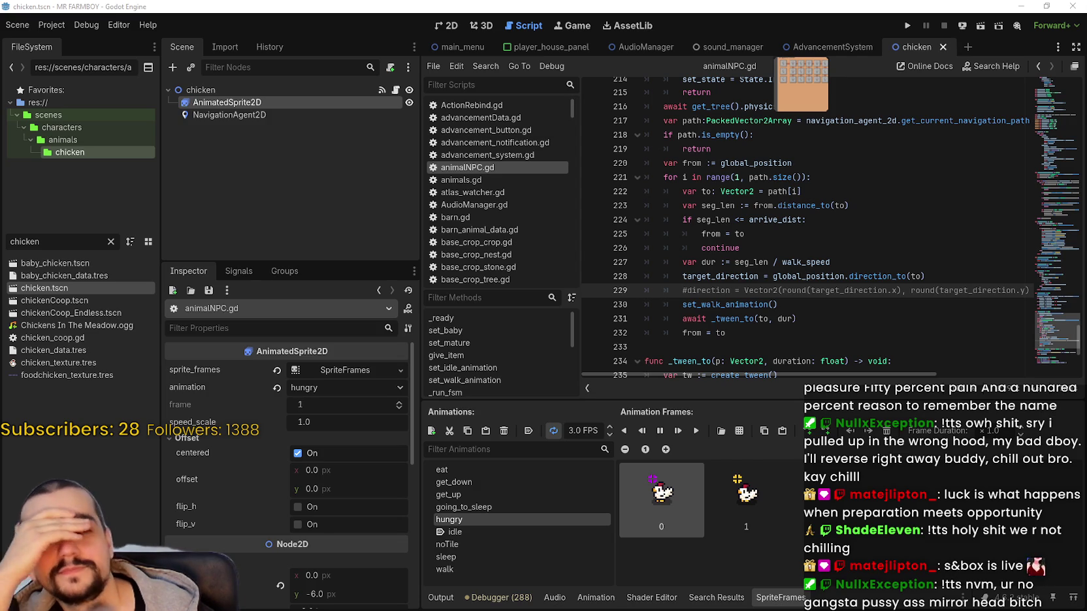
{"action": "left_click", "coordinate": [874, 236]}
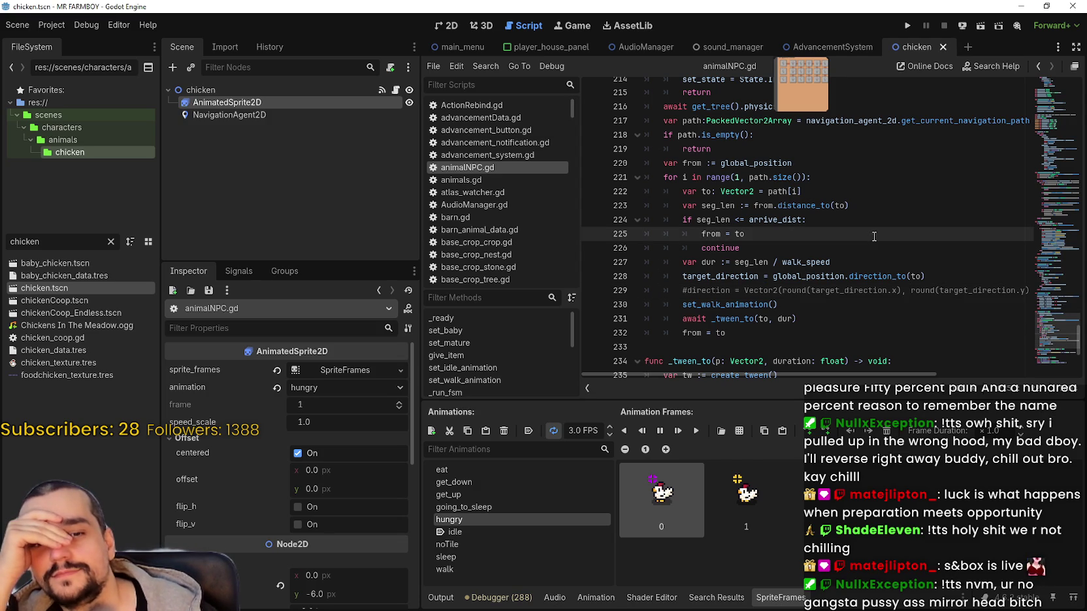